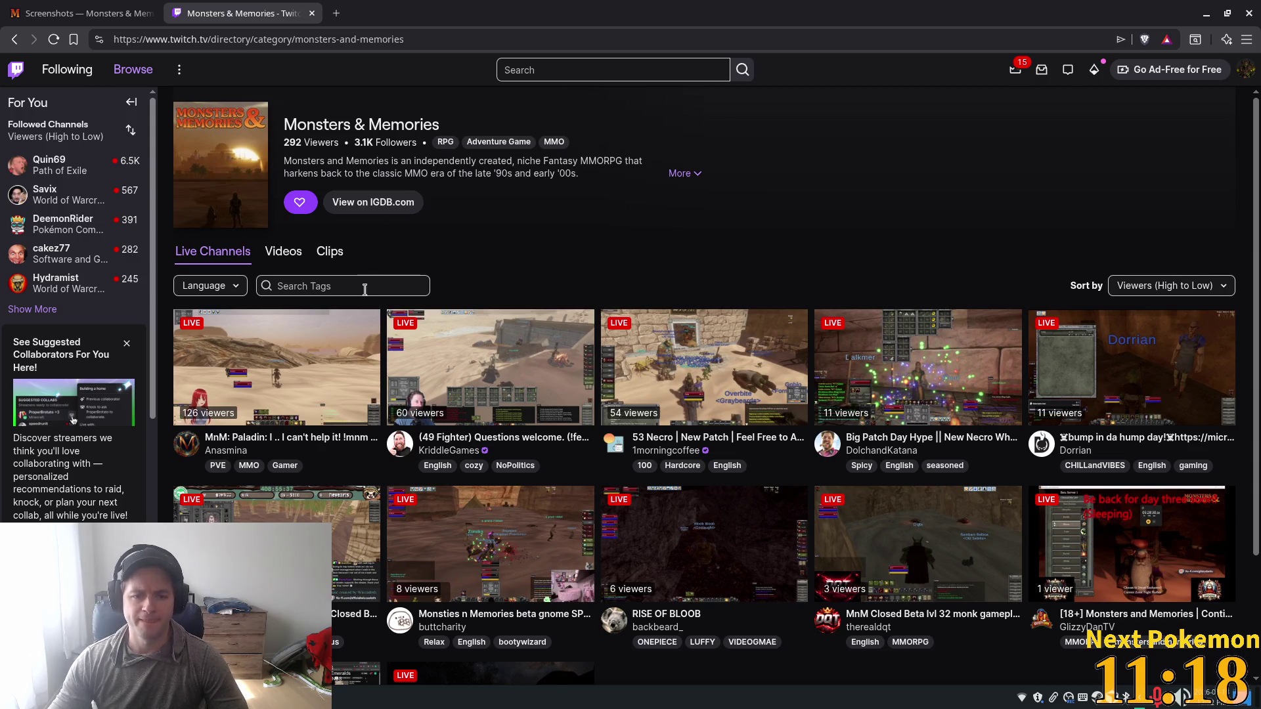
Step: Preview the top Monsters & Memories stream, then open the second live stream and return to the list
{"action": "left_click", "coordinate": [337, 374]}
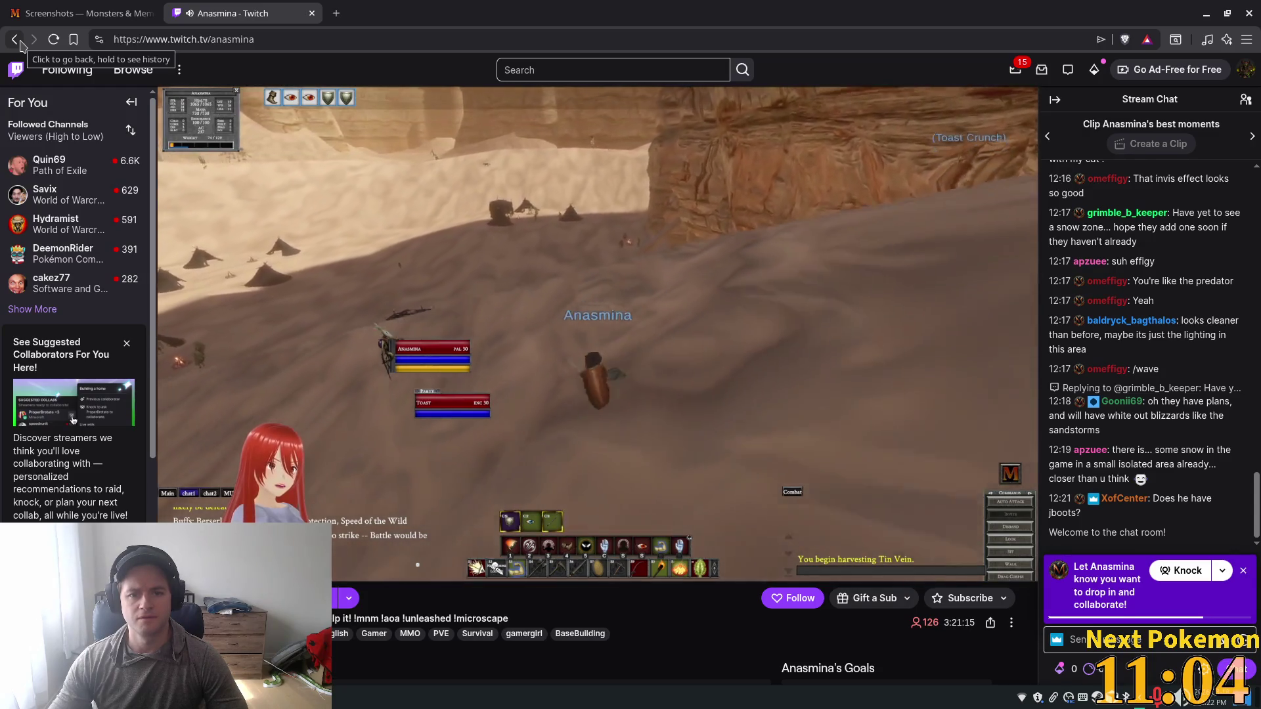
{"action": "left_click", "coordinate": [20, 42]}
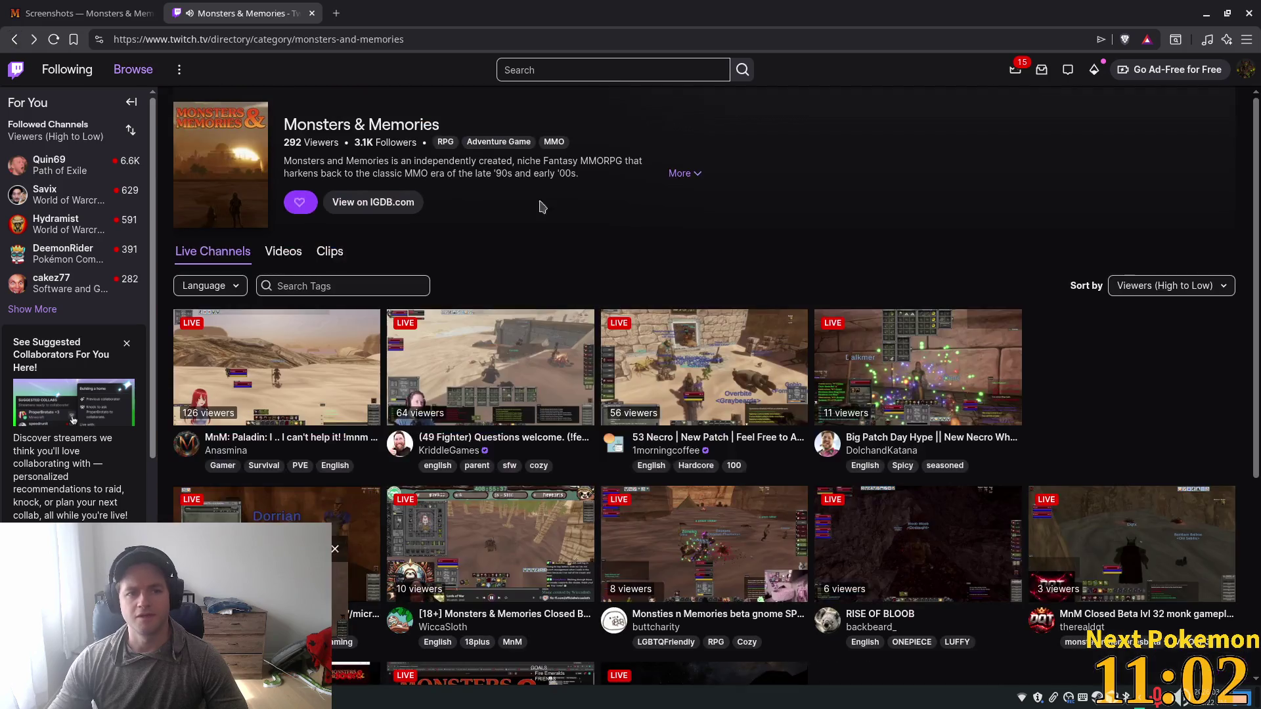
{"action": "left_click", "coordinate": [565, 368]}
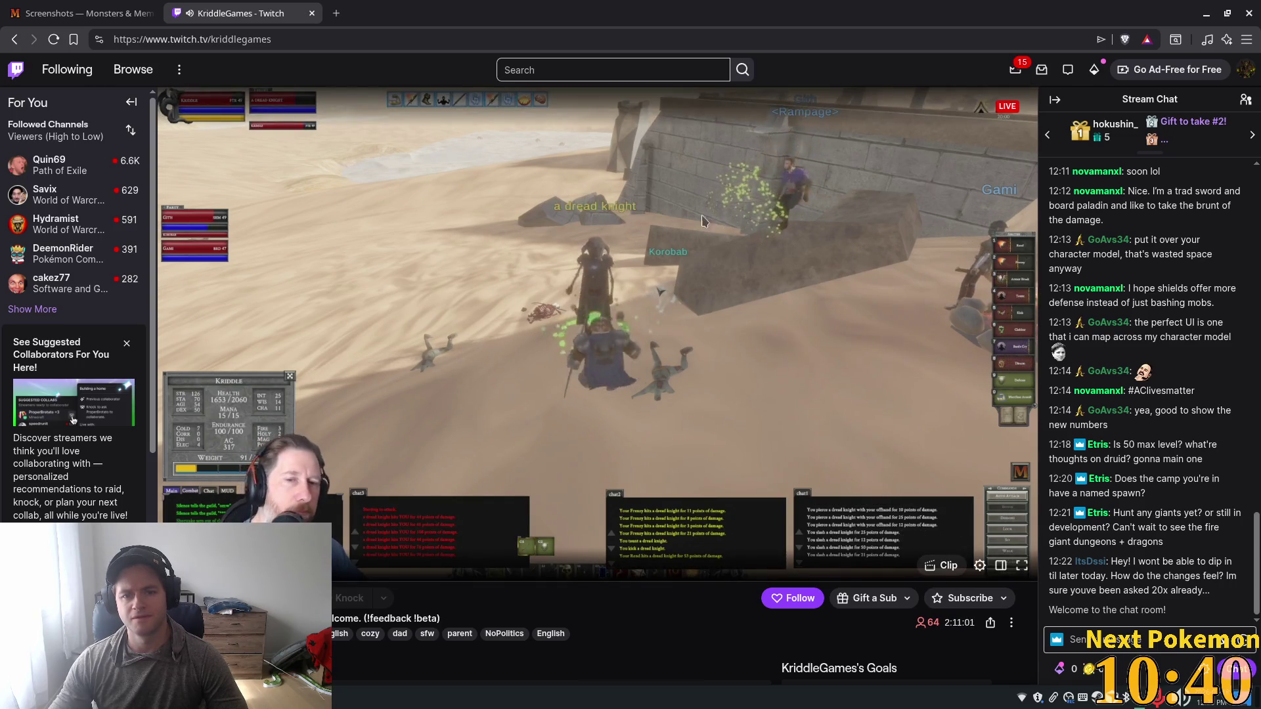
{"action": "left_click", "coordinate": [14, 39]}
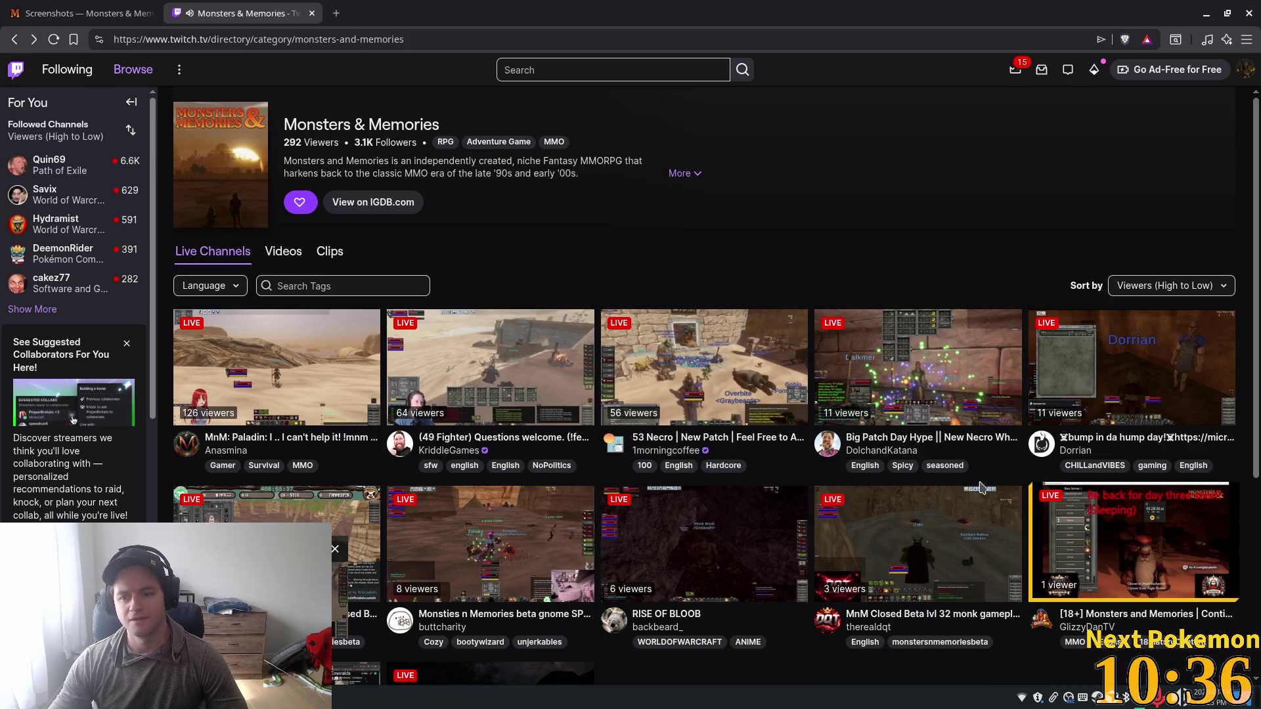
Step: Sample the beta gnome and 18+ Closed Beta streams, open the 11-viewer New Necro stream, then close Twitch
{"action": "left_click", "coordinate": [501, 532]}
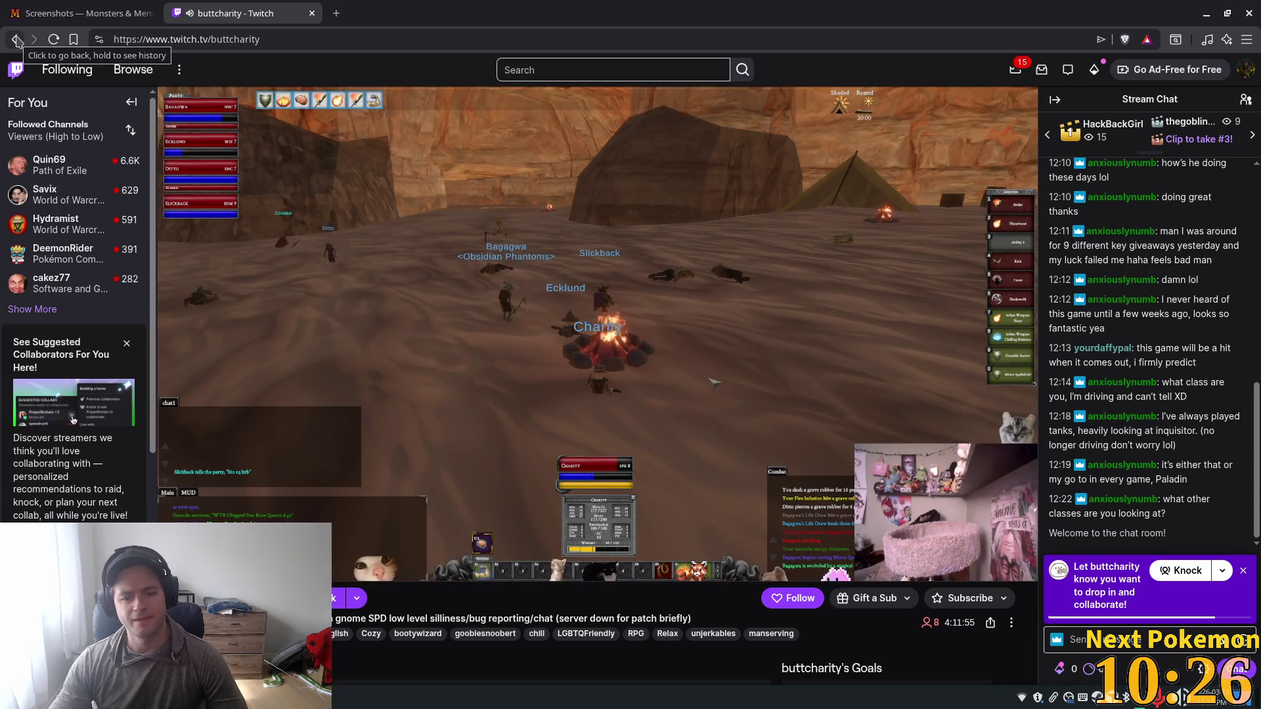
{"action": "left_click", "coordinate": [15, 39]}
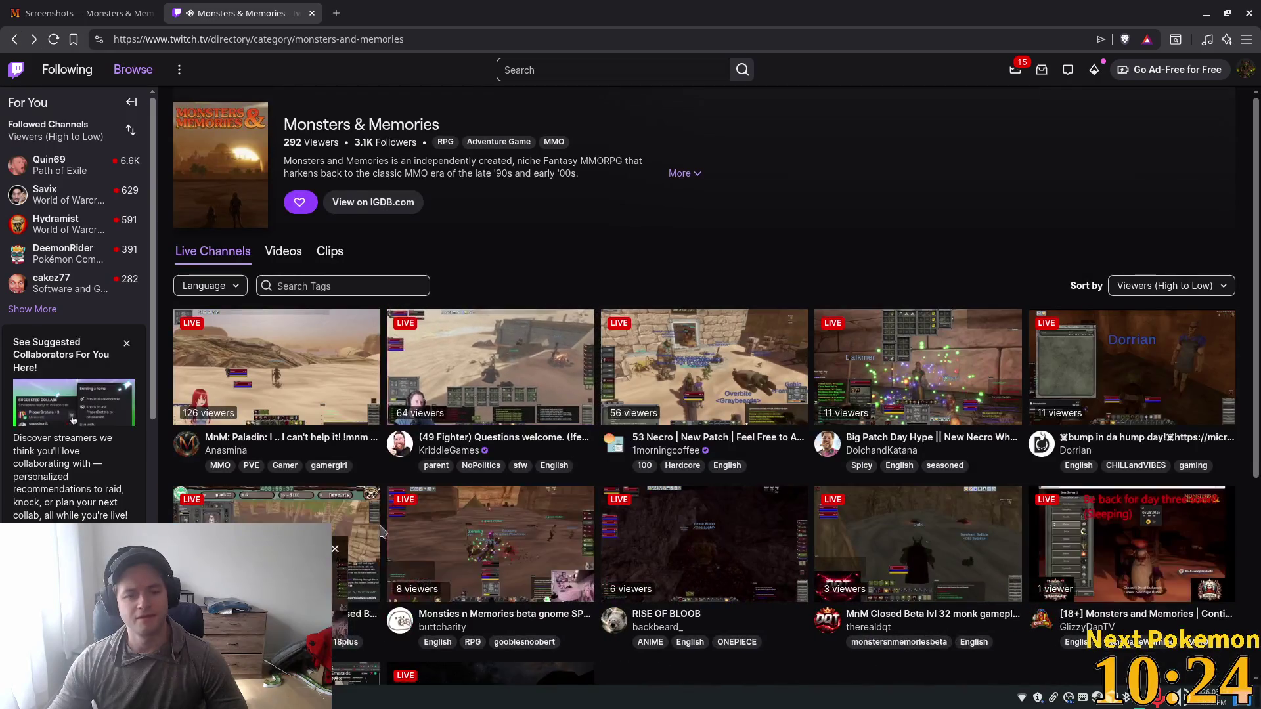
{"action": "left_click", "coordinate": [327, 516]}
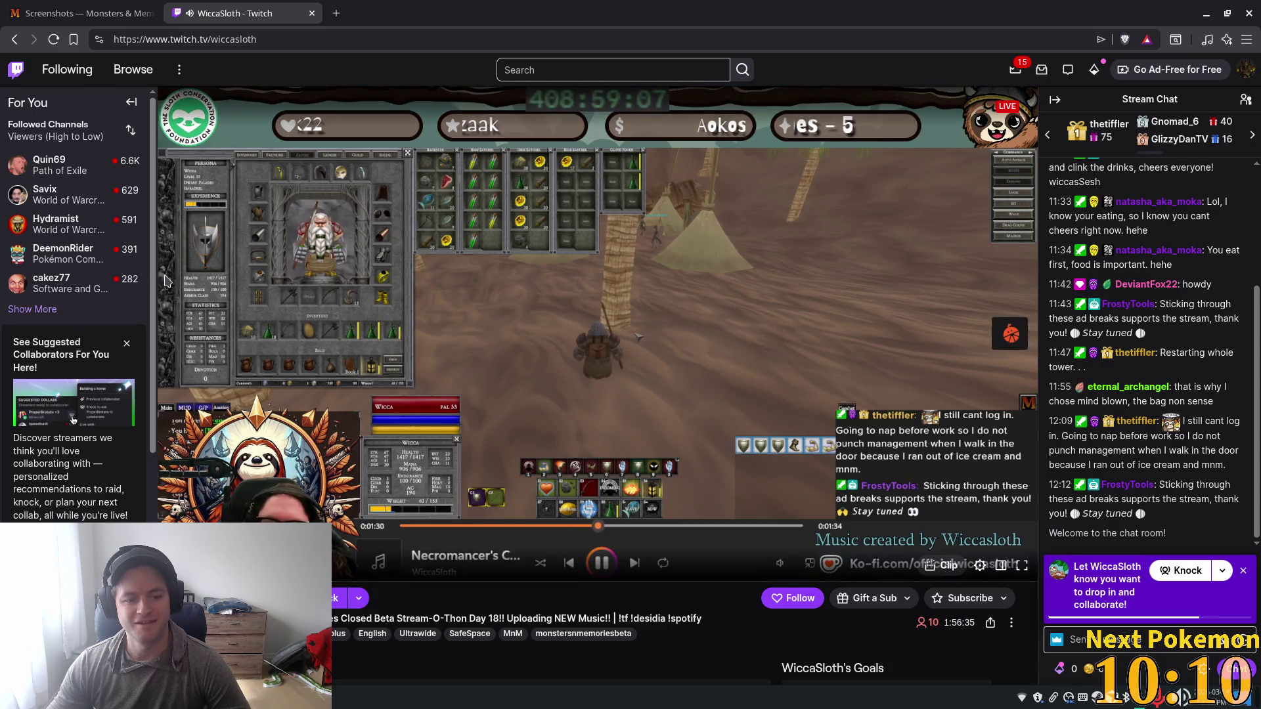
{"action": "left_click", "coordinate": [18, 45]}
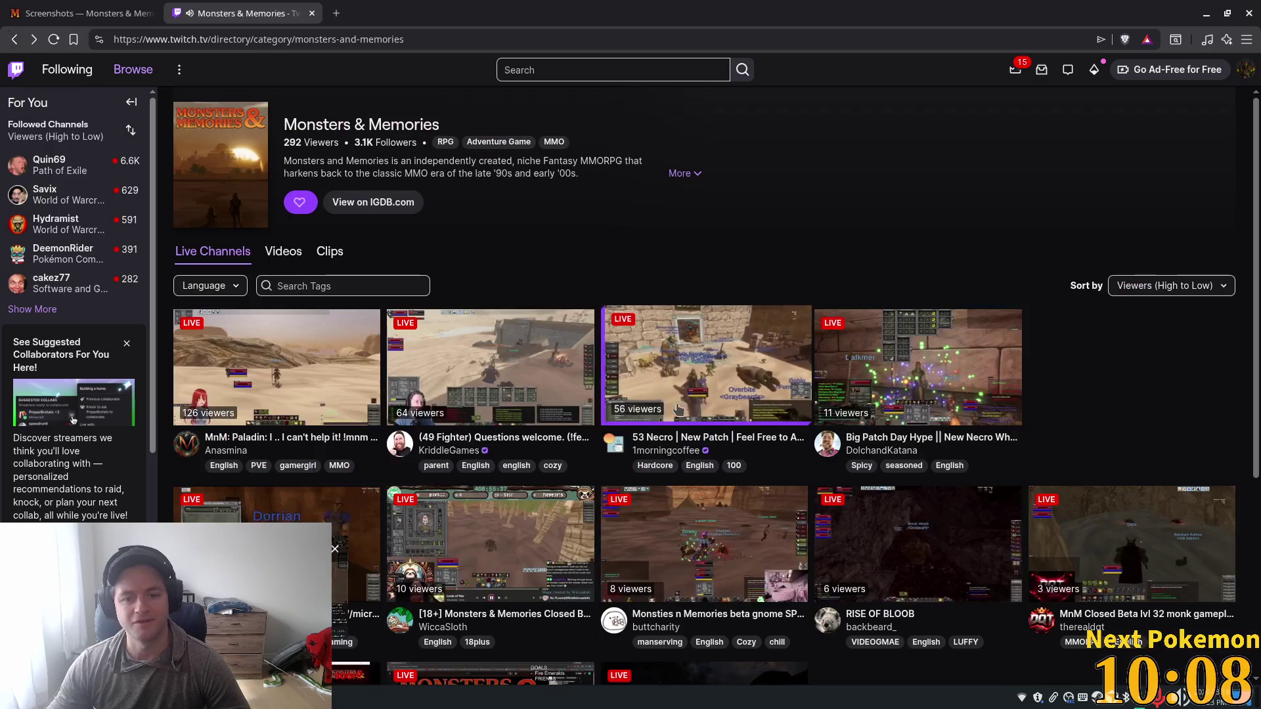
{"action": "left_click", "coordinate": [964, 412]}
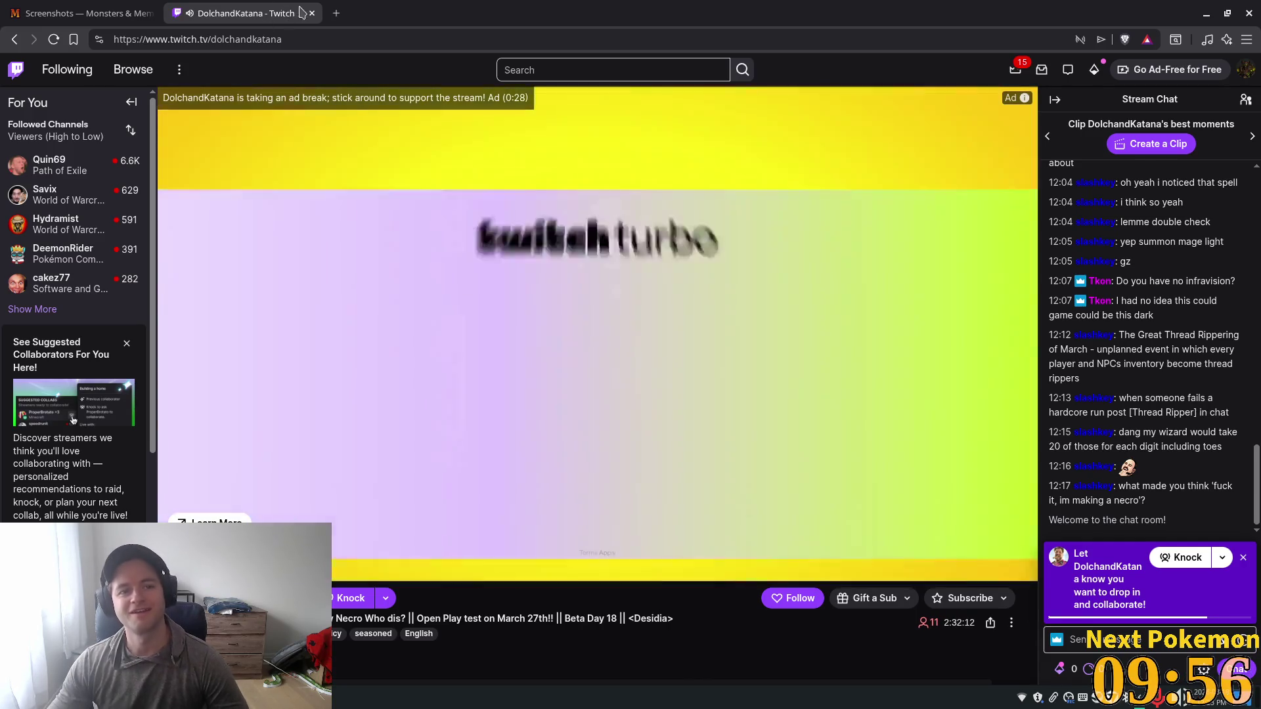
{"action": "key", "text": "ctrl+w"}
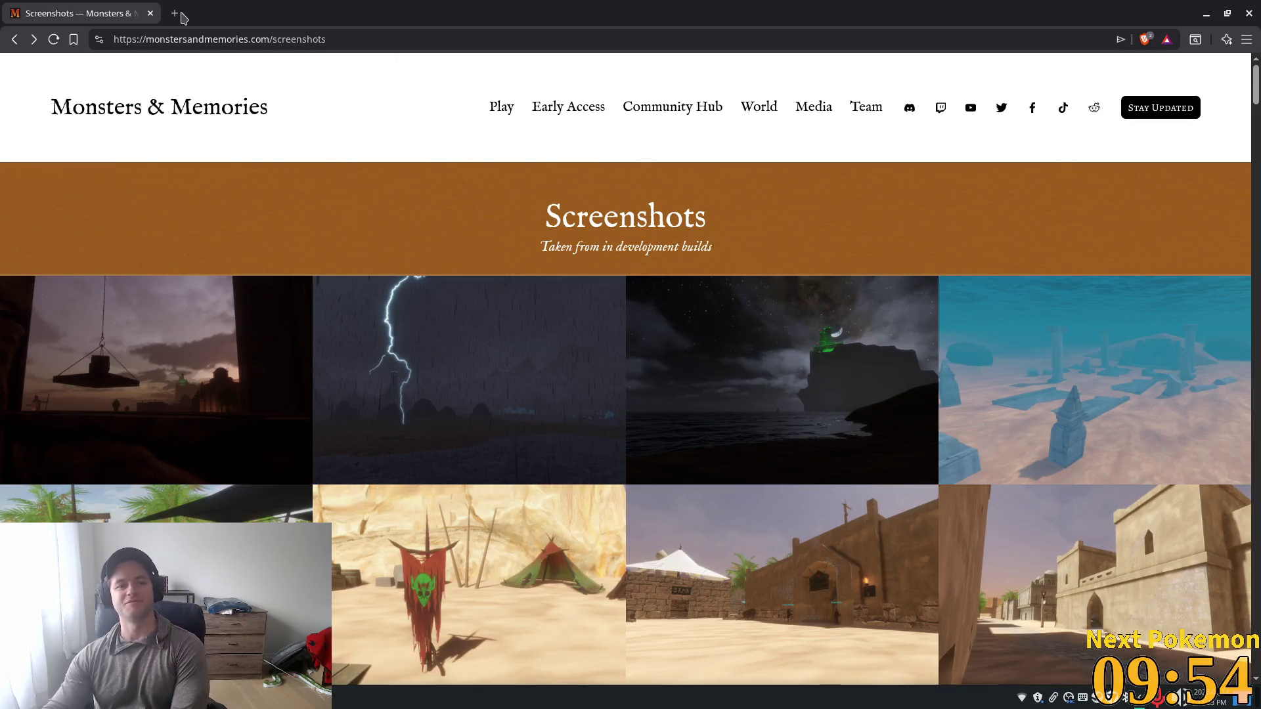
Step: Close the Monsters & Memories browser window to get back to the Godot editor
{"action": "left_click", "coordinate": [151, 13]}
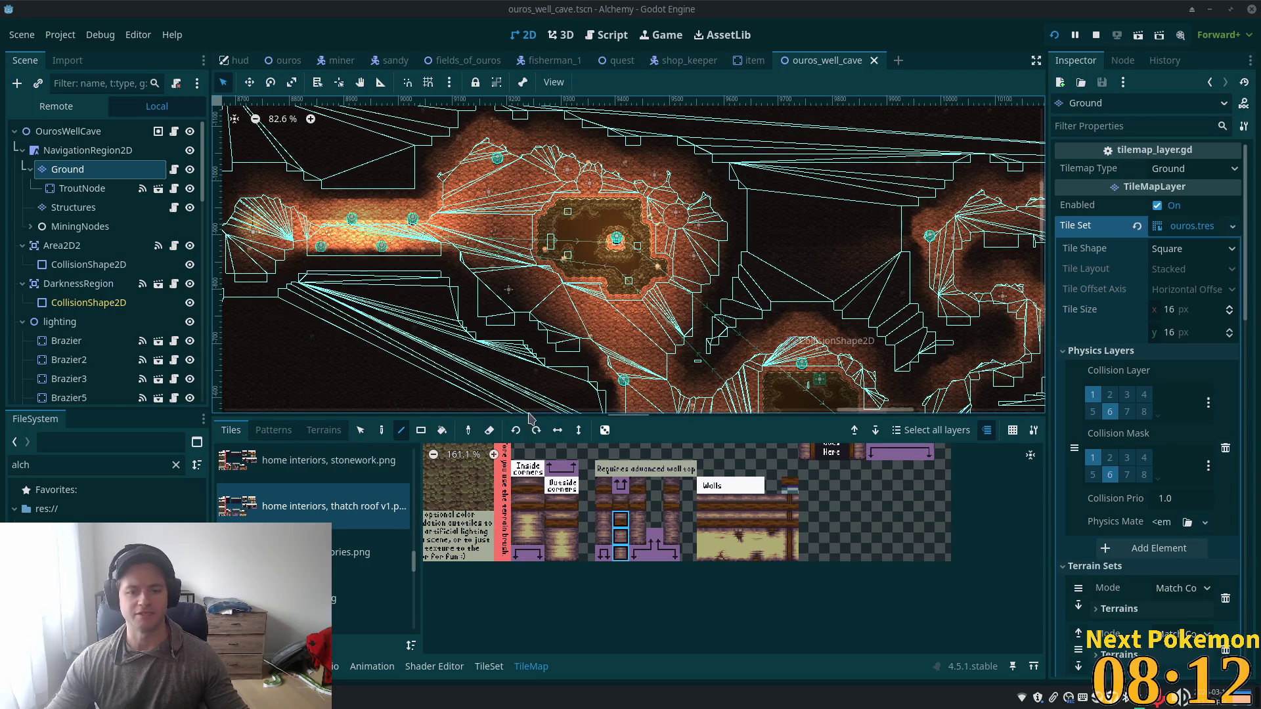
Step: Enlarge the 2D level view by shrinking the TileMap panel and Scene dock, then adjust the zoom
{"action": "left_click_drag", "start_coordinate": [545, 415], "coordinate": [545, 479]}
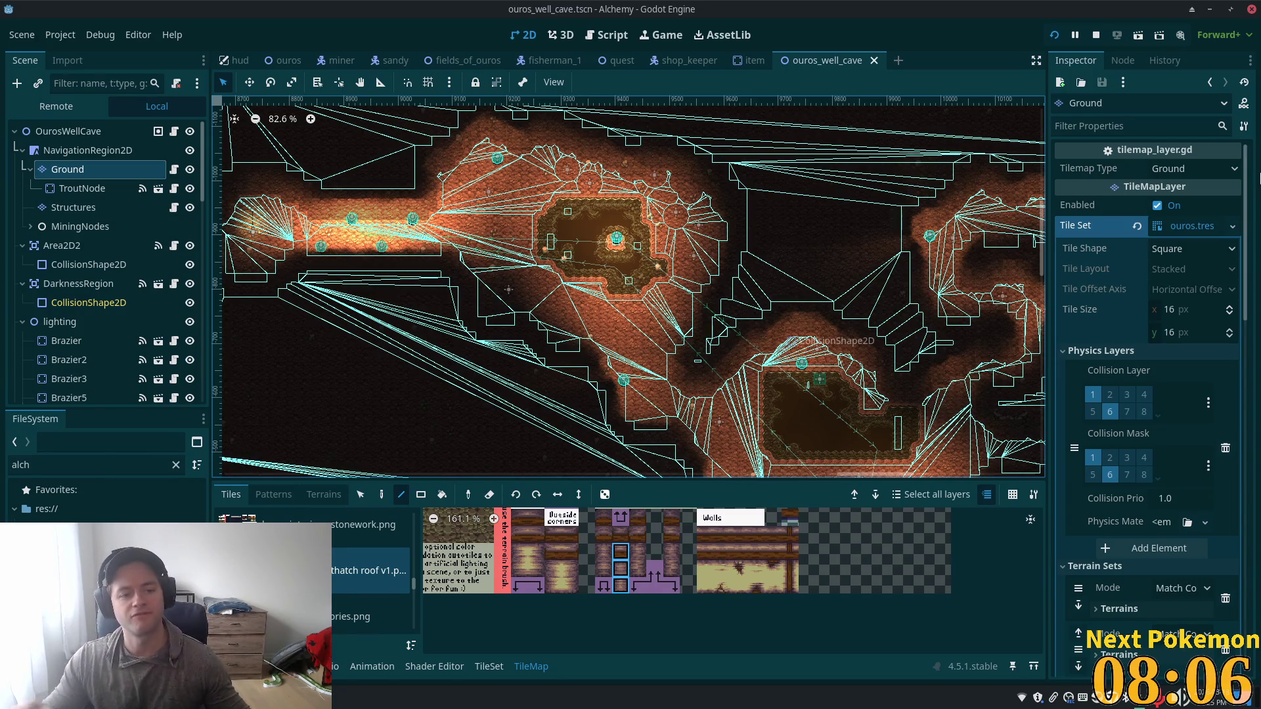
{"action": "left_click_drag", "start_coordinate": [210, 250], "coordinate": [201, 250]}
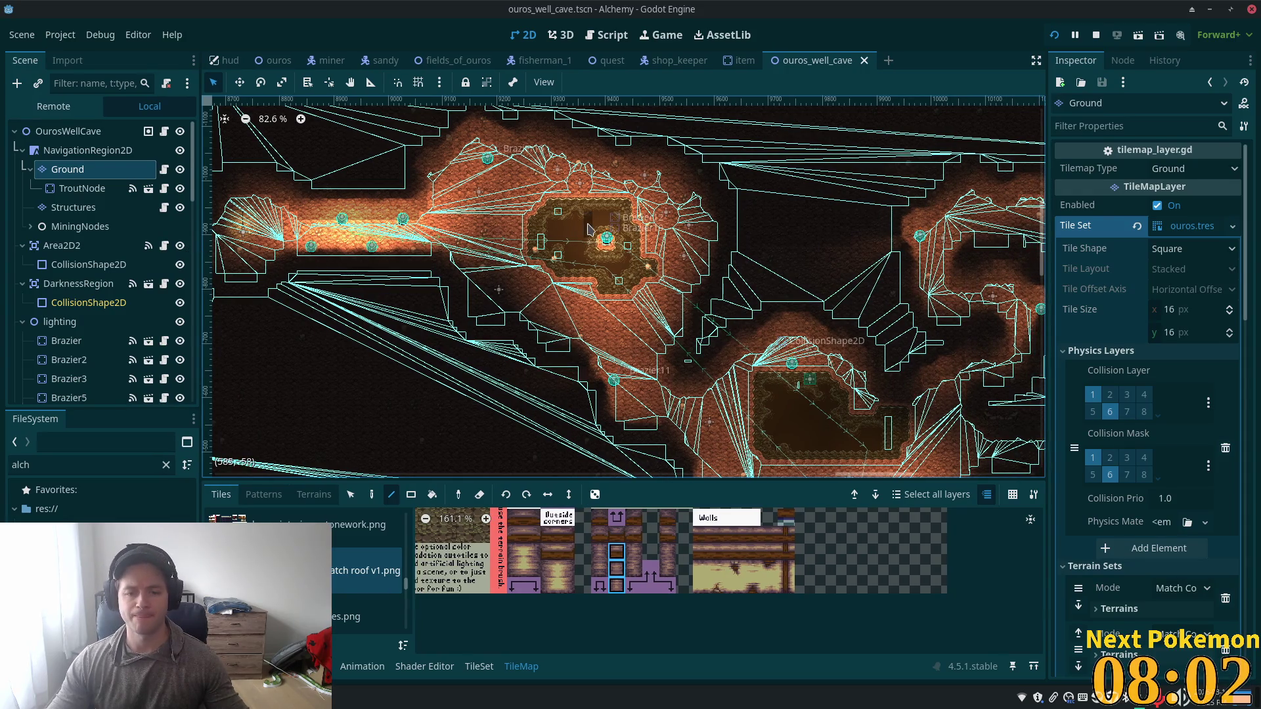
{"action": "scroll", "coordinate": [852, 294], "scroll_direction": "down", "scroll_amount": 2}
{"action": "scroll", "coordinate": [770, 367], "scroll_direction": "up", "scroll_amount": 5}
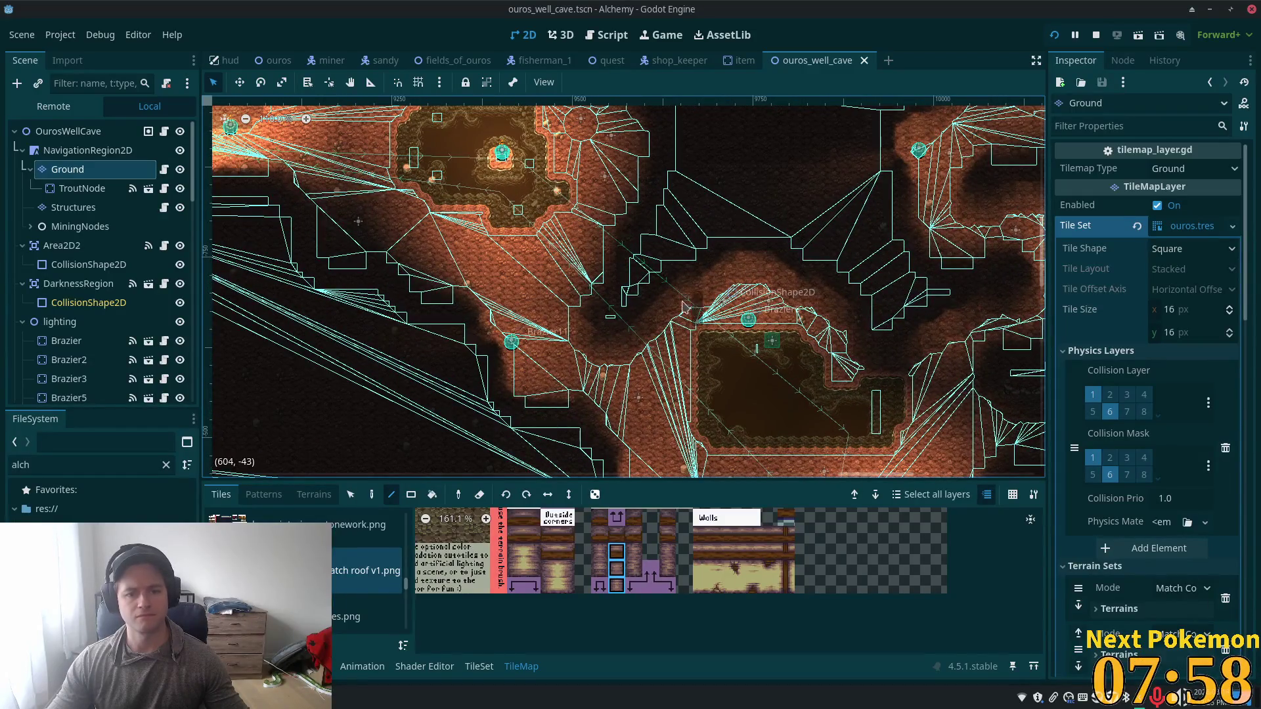
{"action": "scroll", "coordinate": [664, 289], "scroll_direction": "down", "scroll_amount": 1}
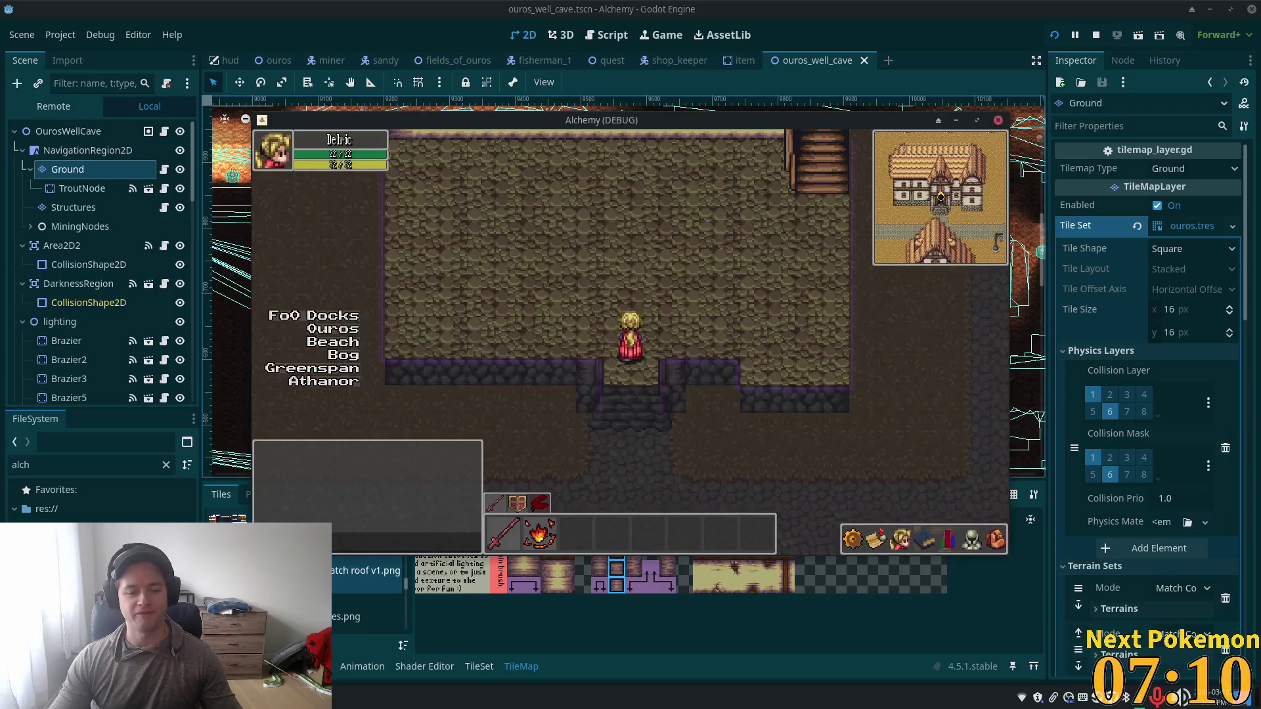
Step: Walk the hero around the house interior, up the stairs onto the balcony and back down
{"action": "key", "text": "Down"}
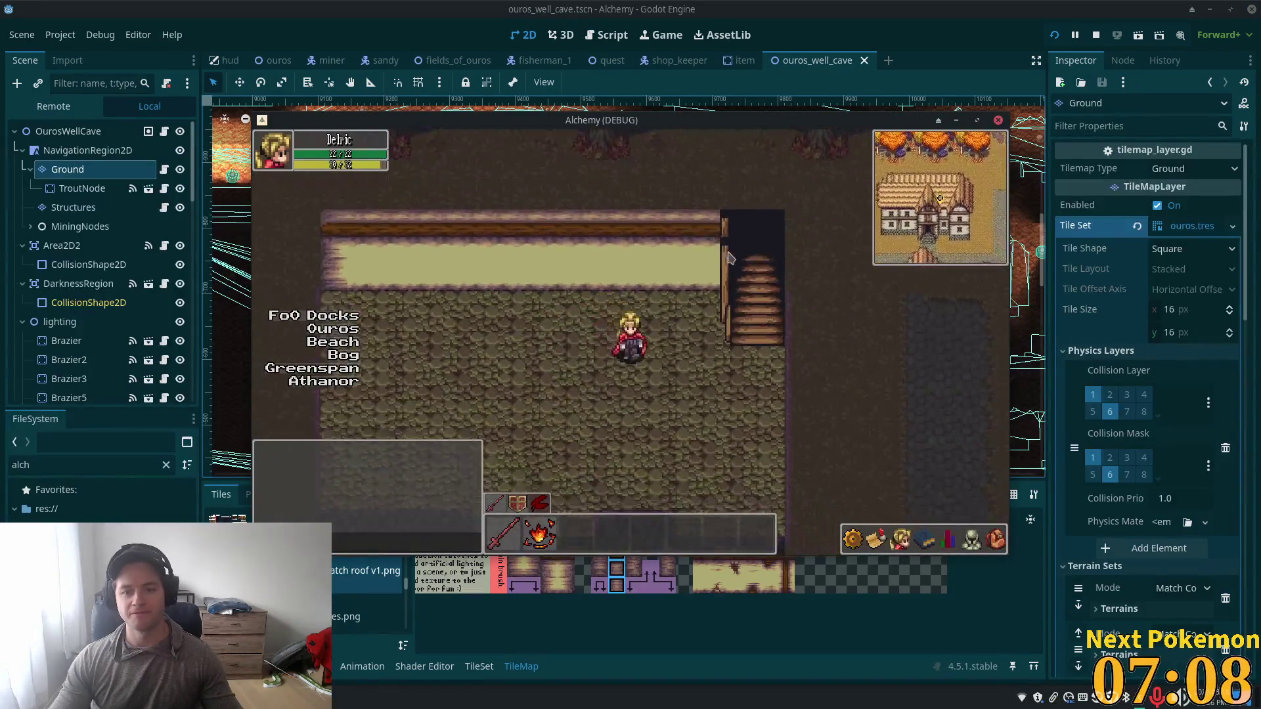
{"action": "key", "text": "Up"}
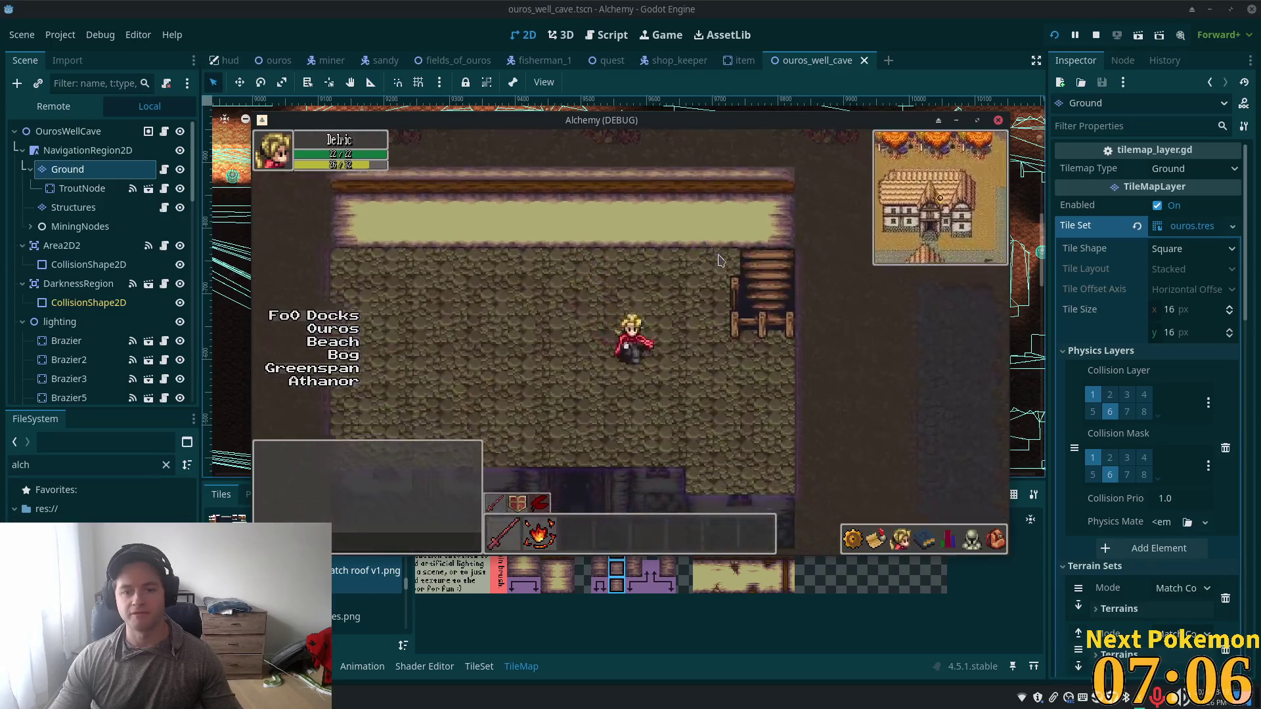
{"action": "key", "text": "Down"}
{"action": "key", "text": "Down"}
{"action": "key", "text": "Left"}
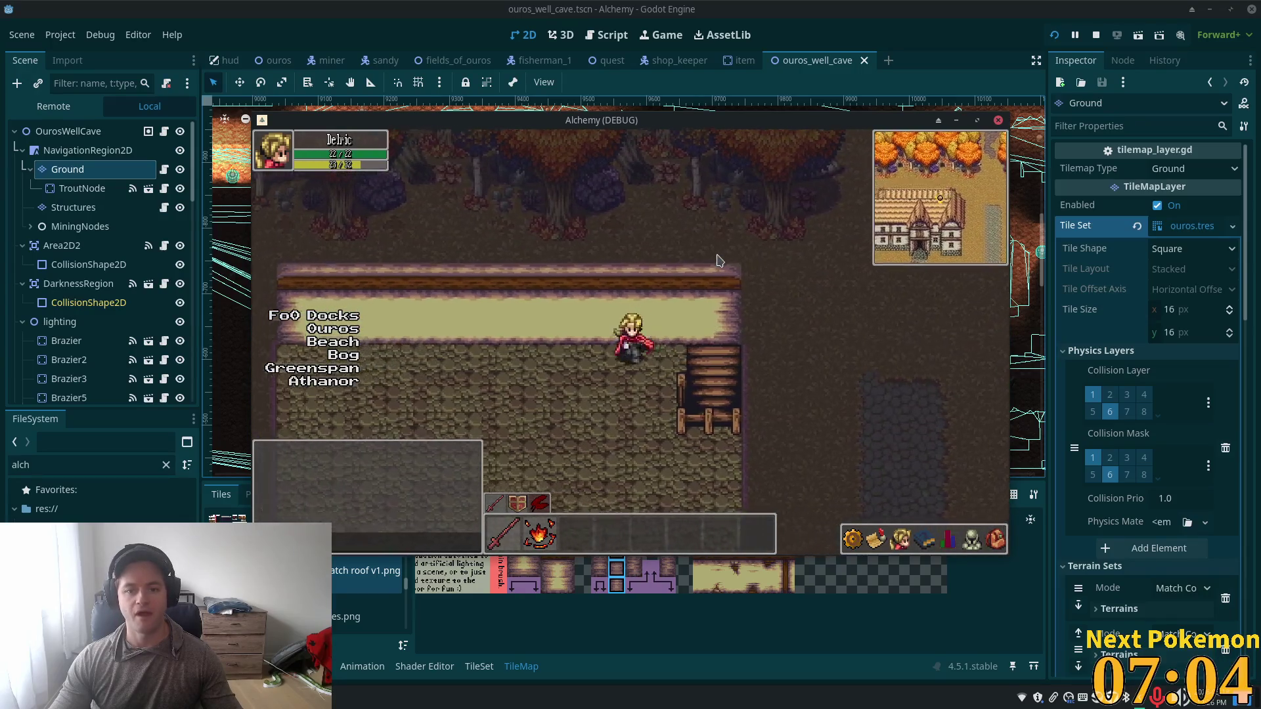
{"action": "key", "text": "Up"}
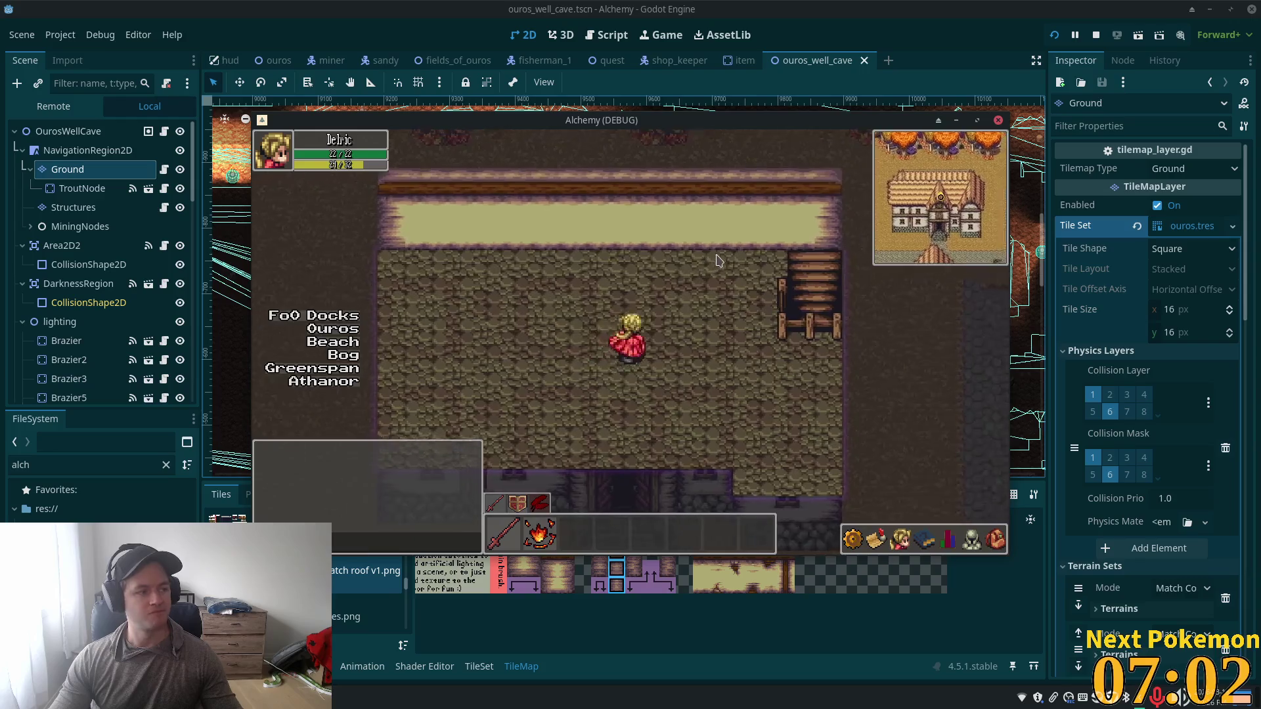
{"action": "key", "text": "Right"}
{"action": "key", "text": "Right"}
{"action": "key", "text": "Down"}
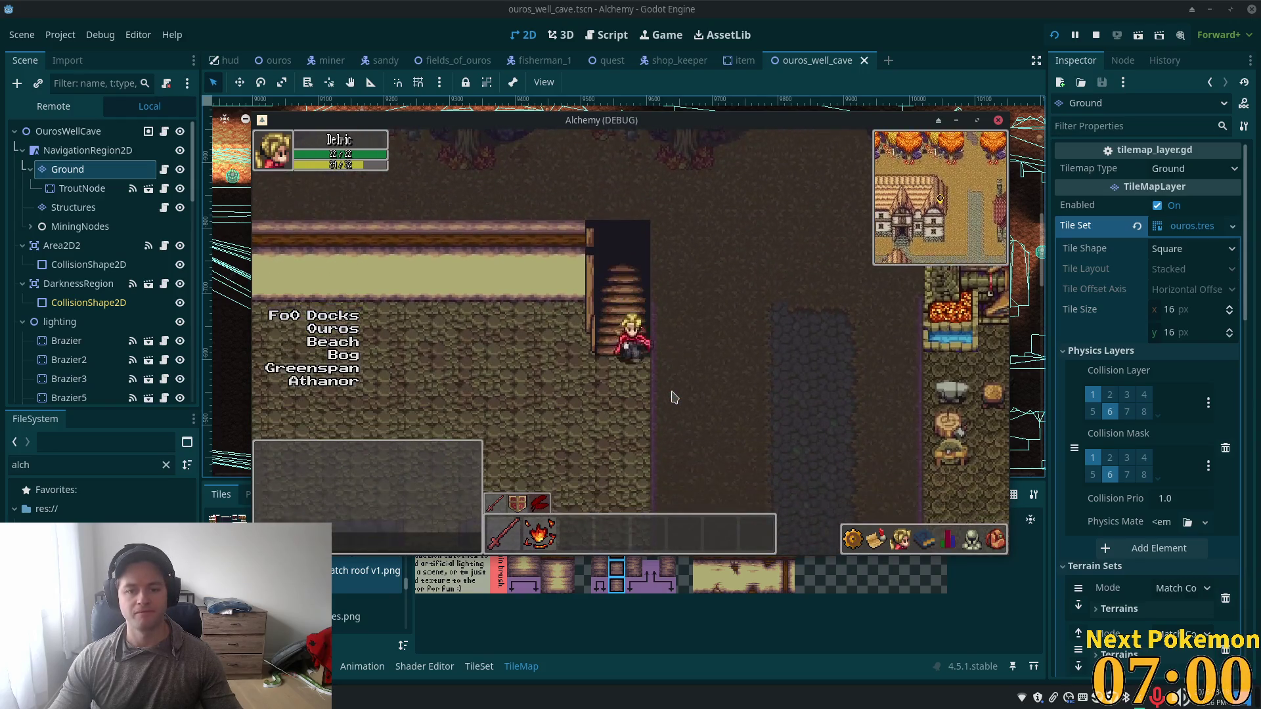
{"action": "key", "text": "Up"}
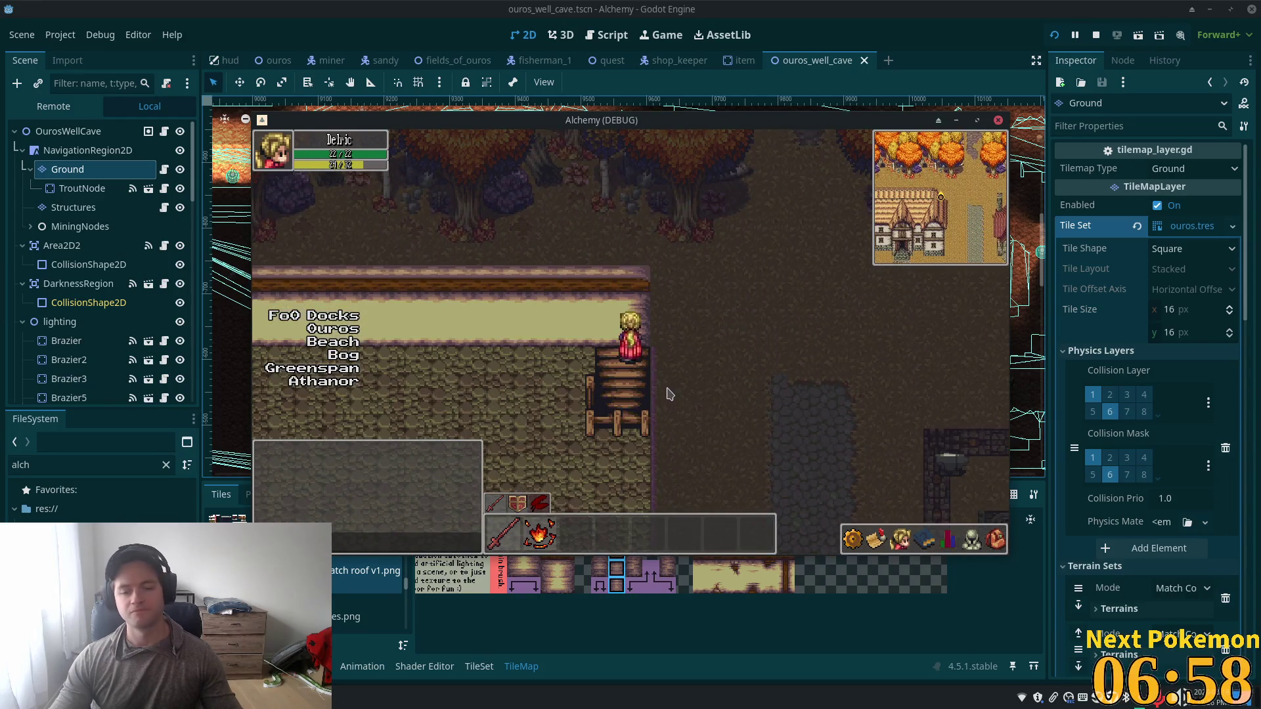
{"action": "key", "text": "Down"}
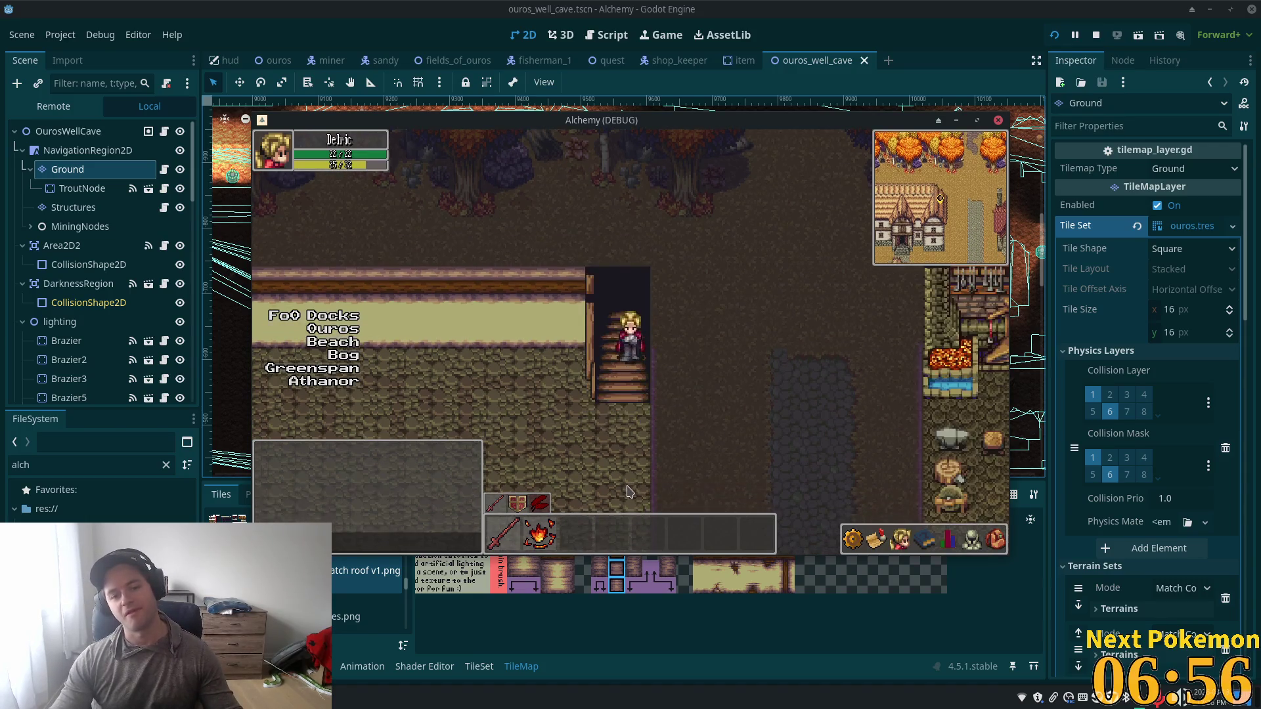
{"action": "key", "text": "Up"}
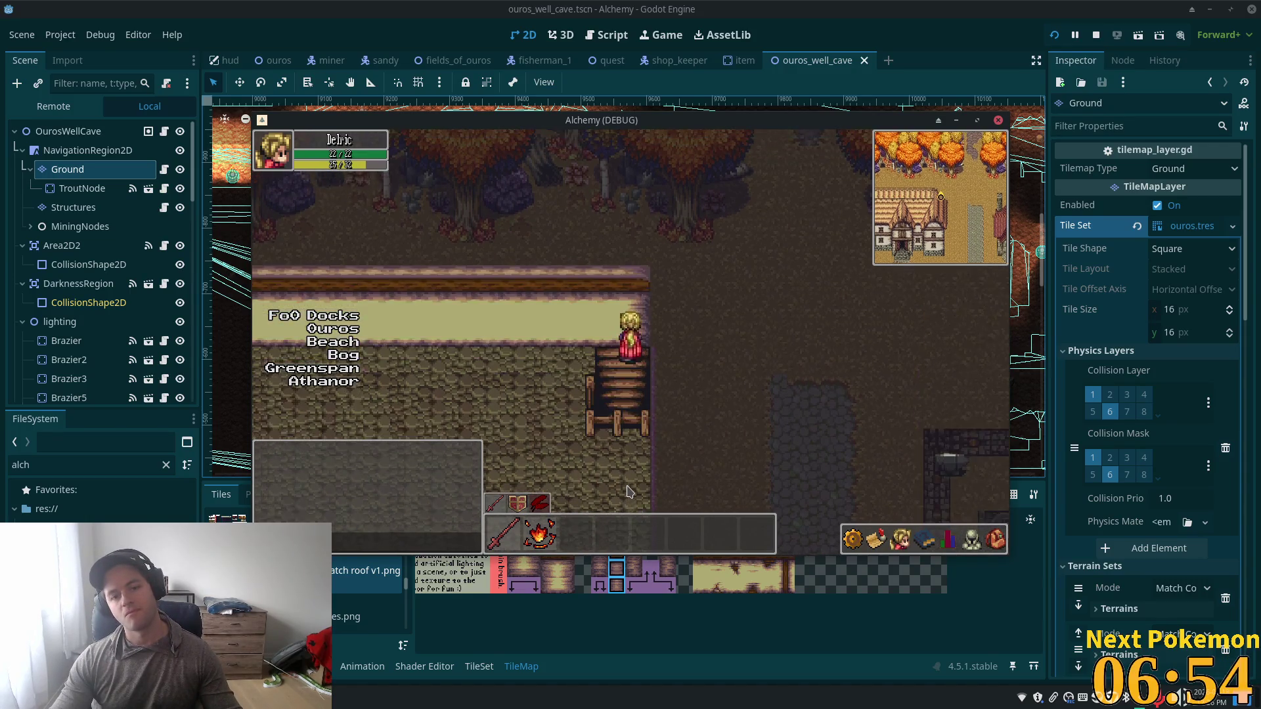
{"action": "key", "text": "Up"}
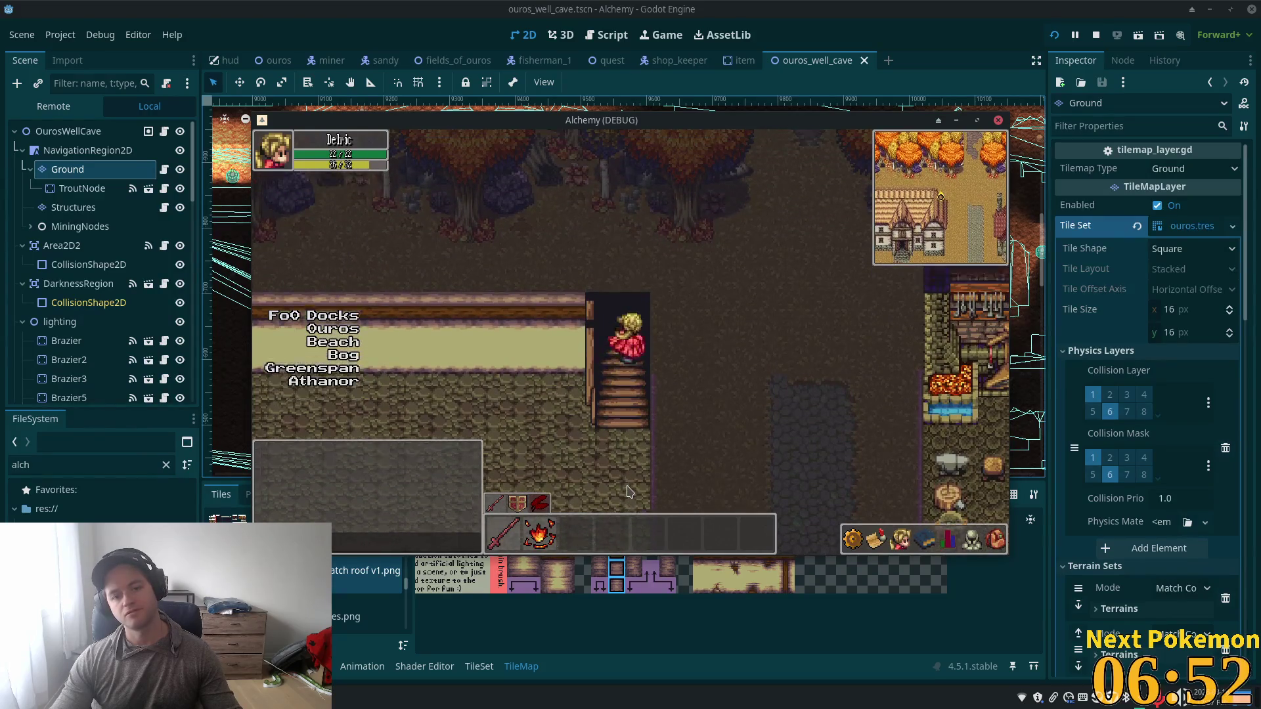
{"action": "key", "text": "Left"}
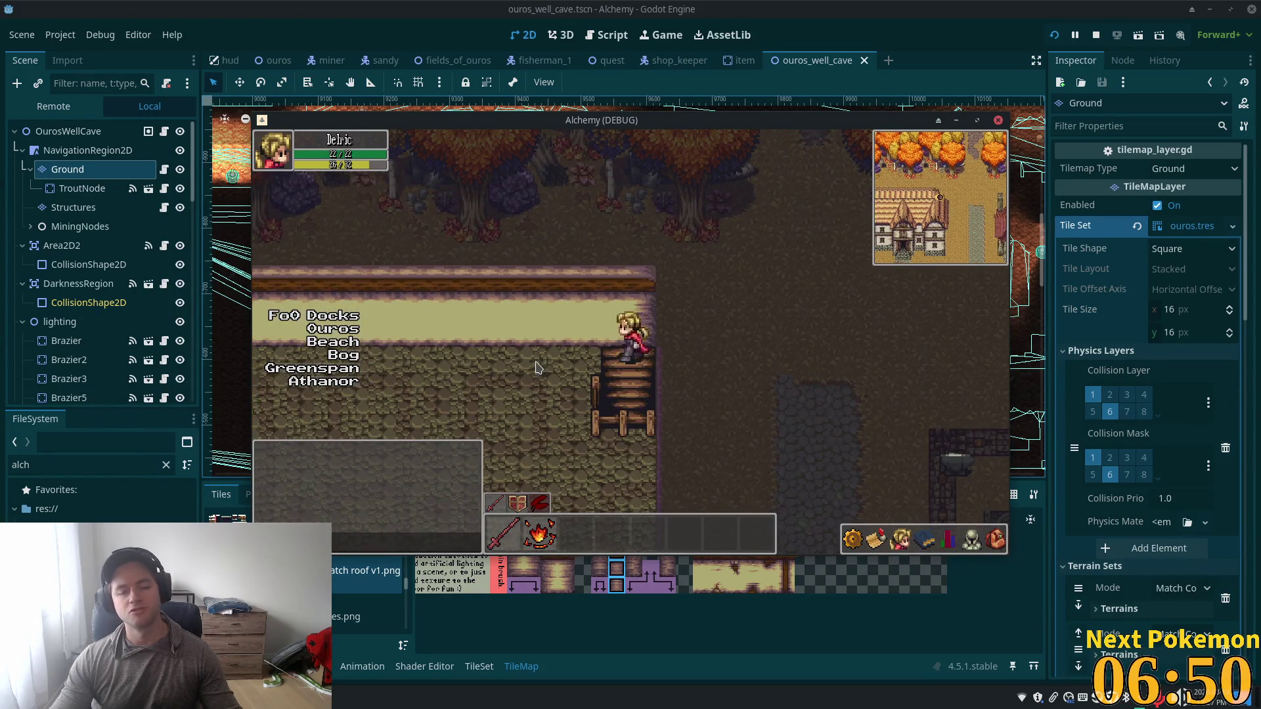
{"action": "key", "text": "Down"}
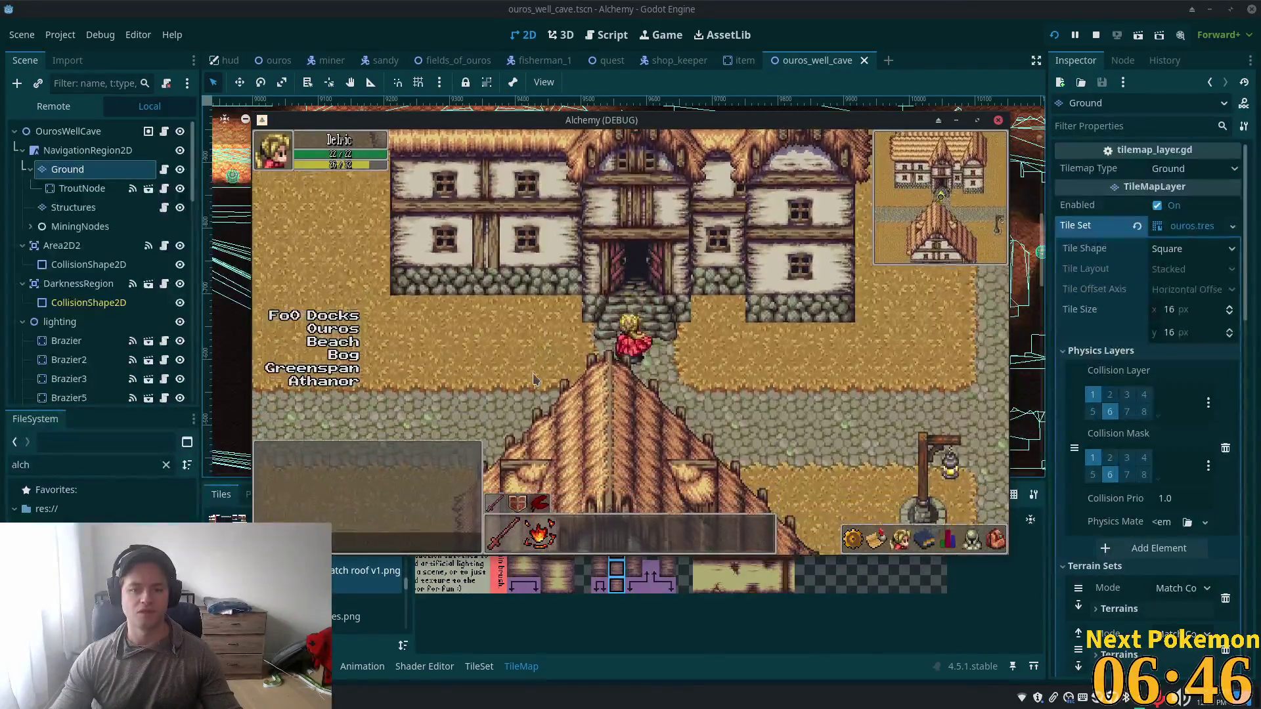
Step: Walk through town to the upper level, then explore the cave and head out to the town well
{"action": "key", "text": "Up"}
{"action": "key", "text": "Right"}
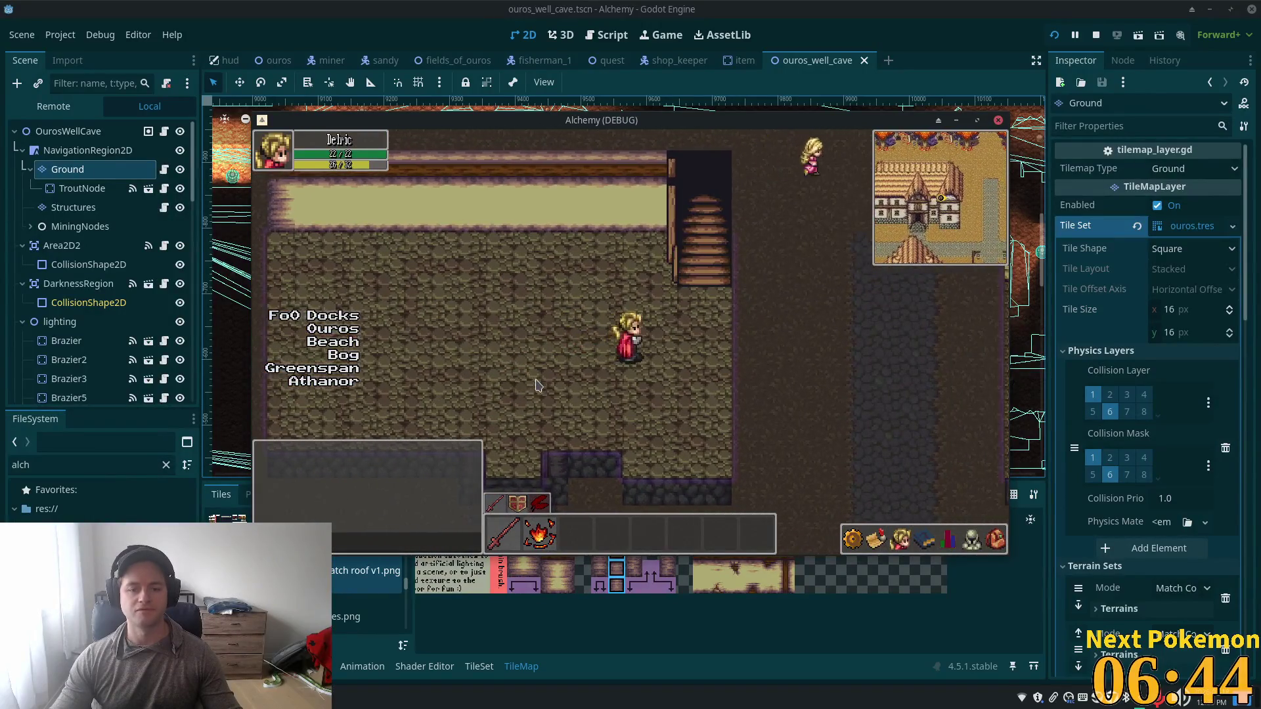
{"action": "key", "text": "Up"}
{"action": "key", "text": "Down"}
{"action": "key", "text": "Left"}
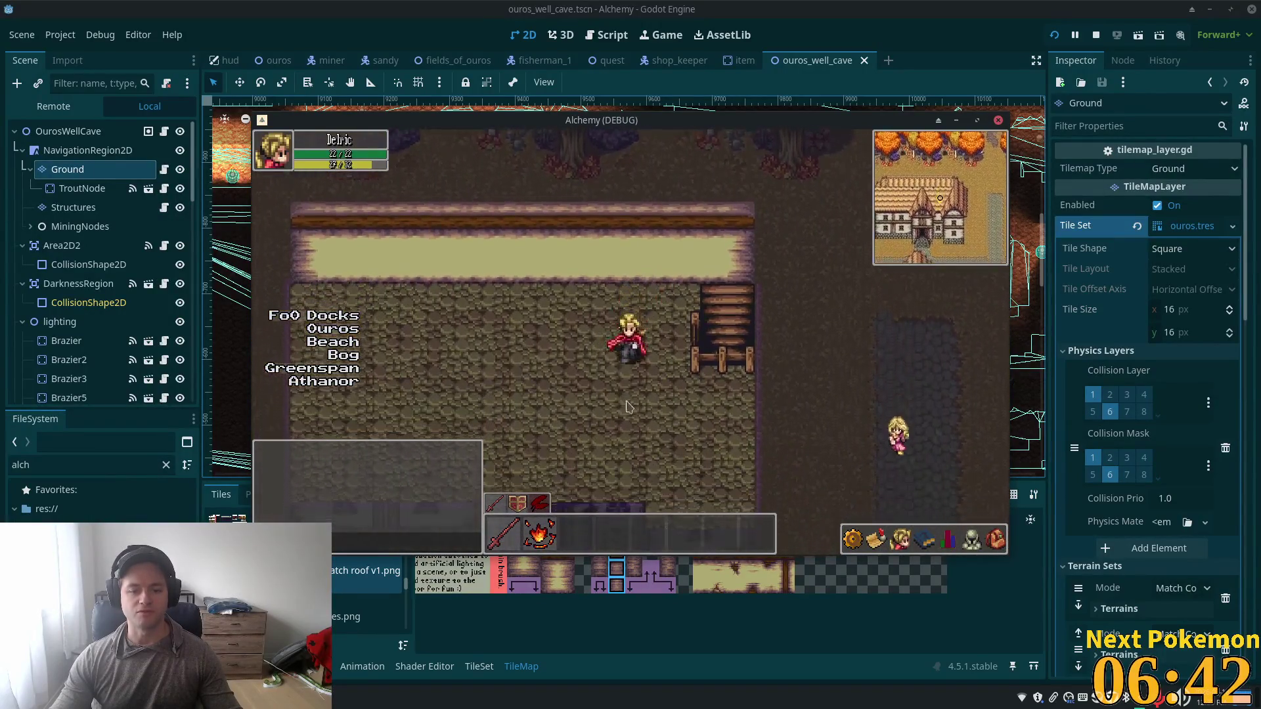
{"action": "key", "text": "Left"}
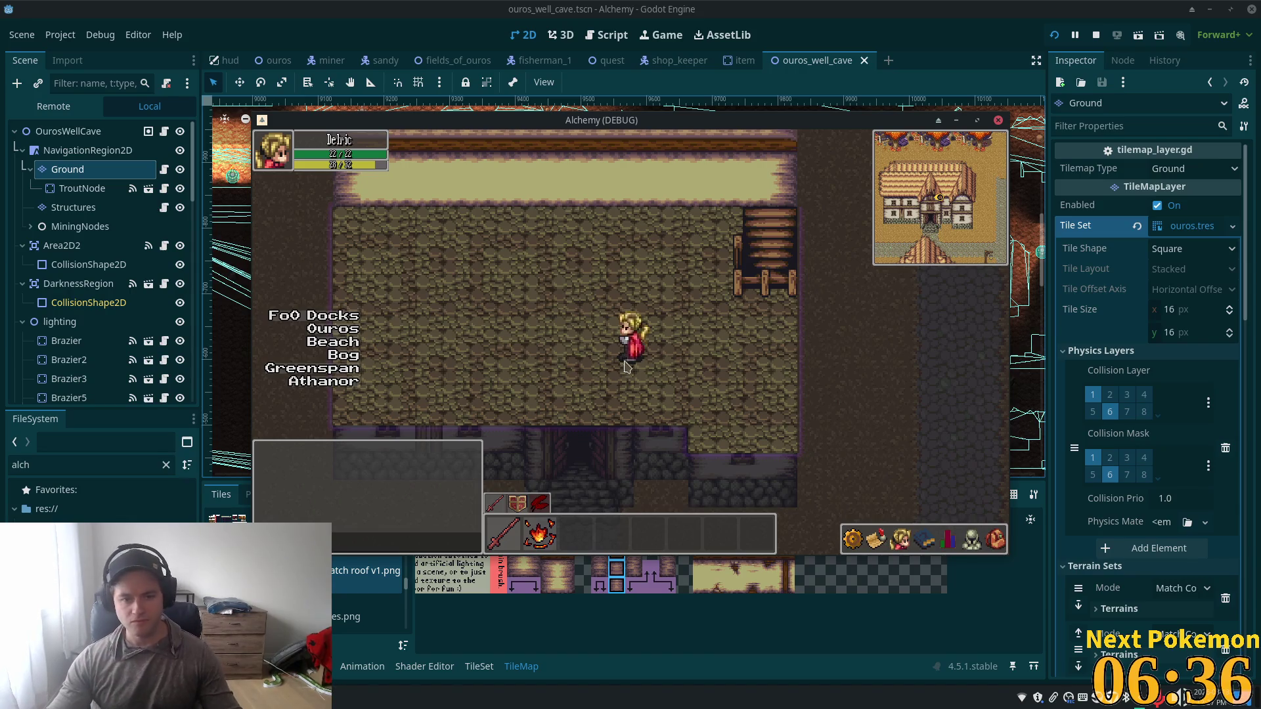
{"action": "key", "text": "Right"}
{"action": "key", "text": "Down"}
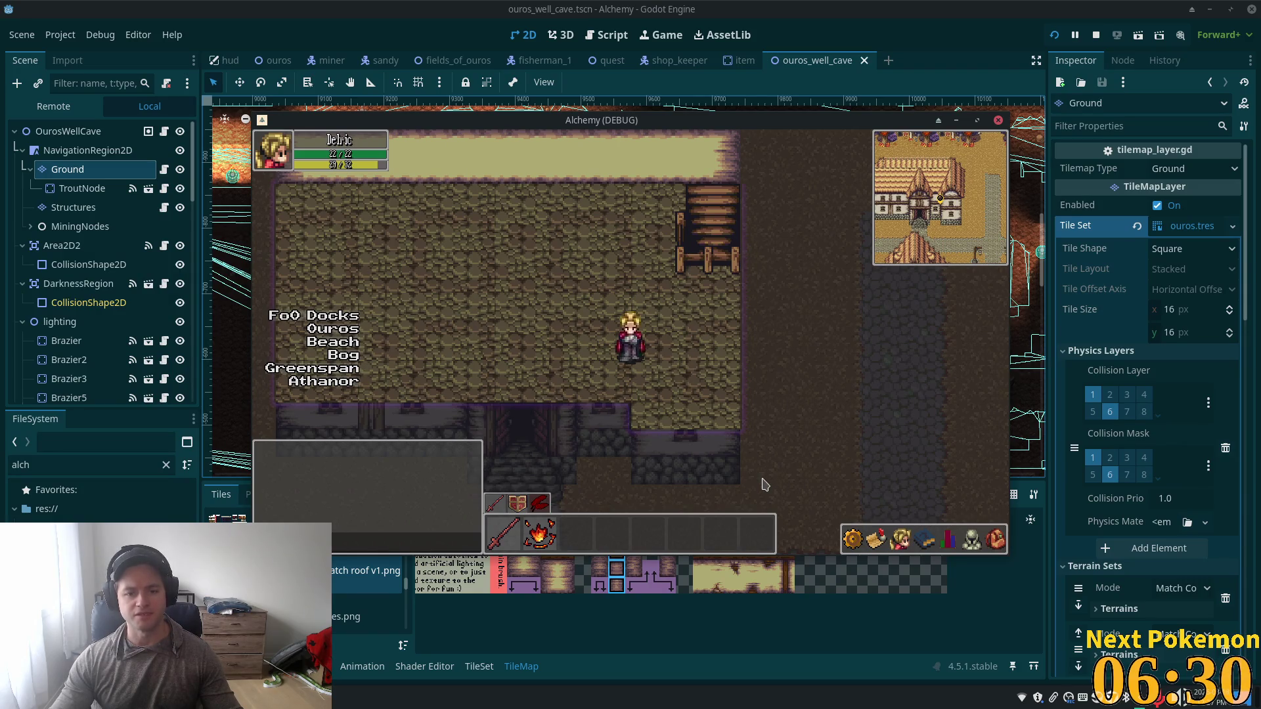
{"action": "key", "text": "Right"}
{"action": "key", "text": "Down"}
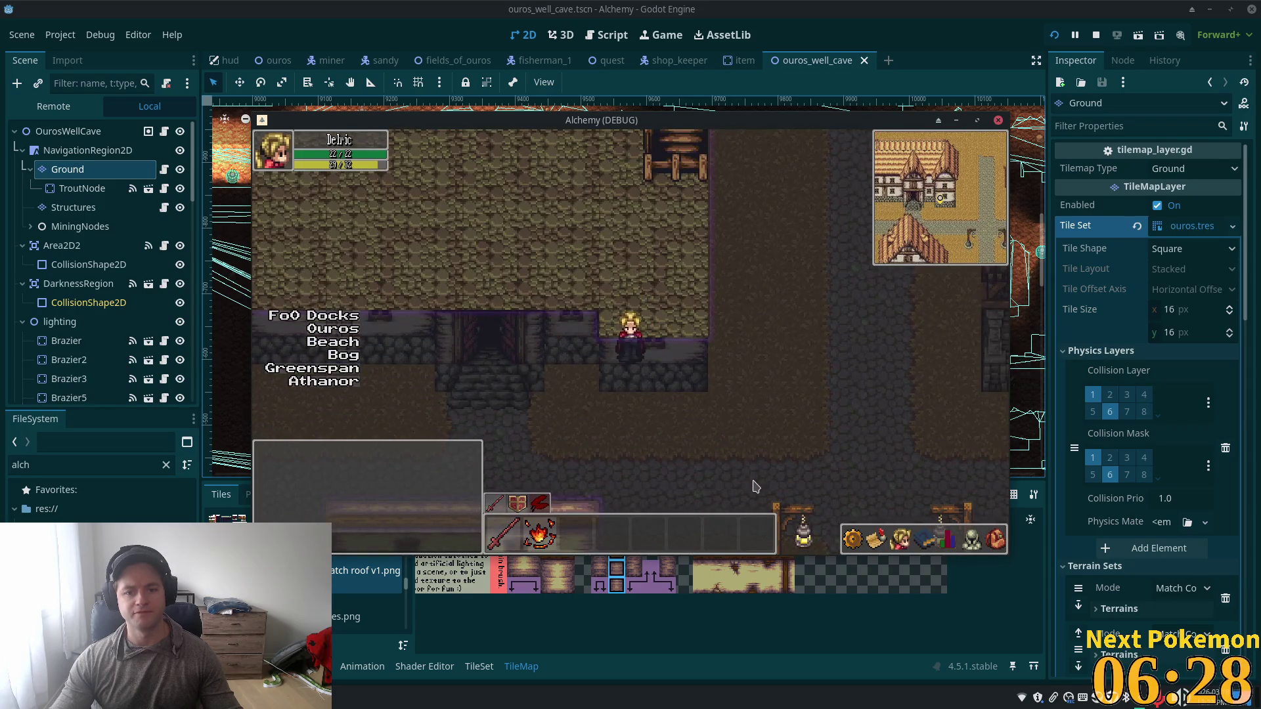
{"action": "key", "text": "Up"}
{"action": "key", "text": "Left"}
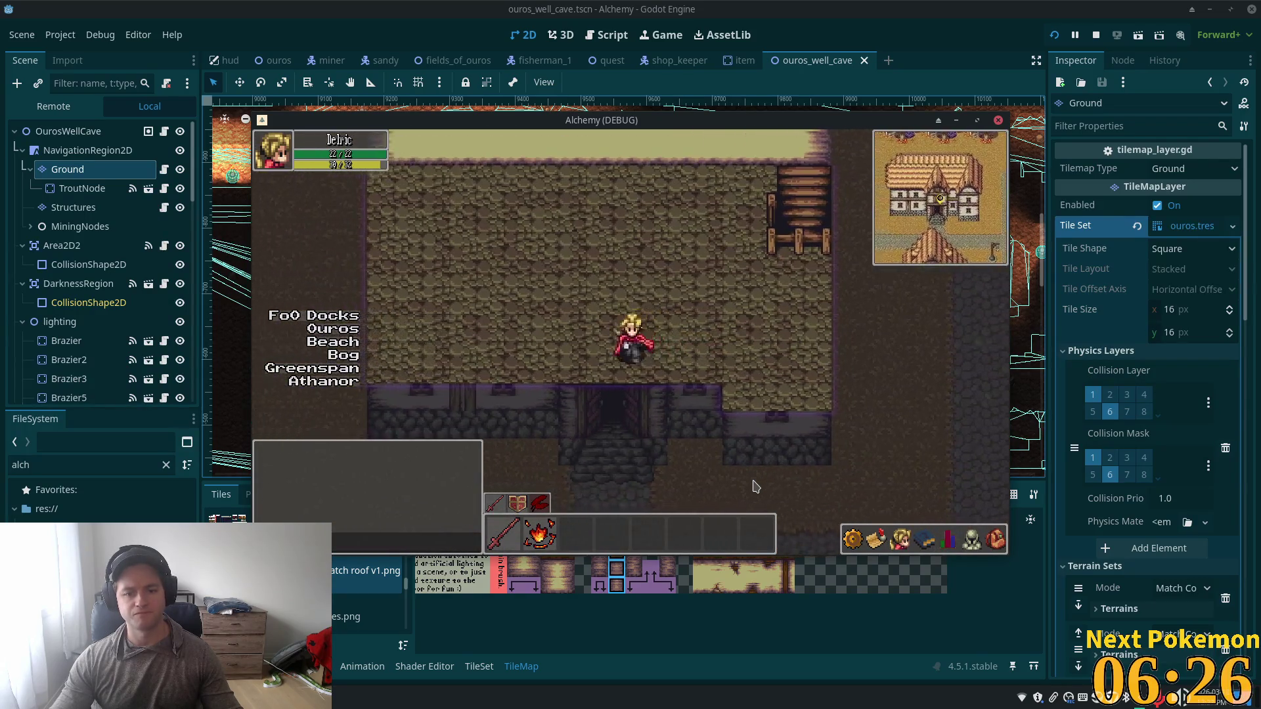
{"action": "key", "text": "Down"}
{"action": "key", "text": "Right"}
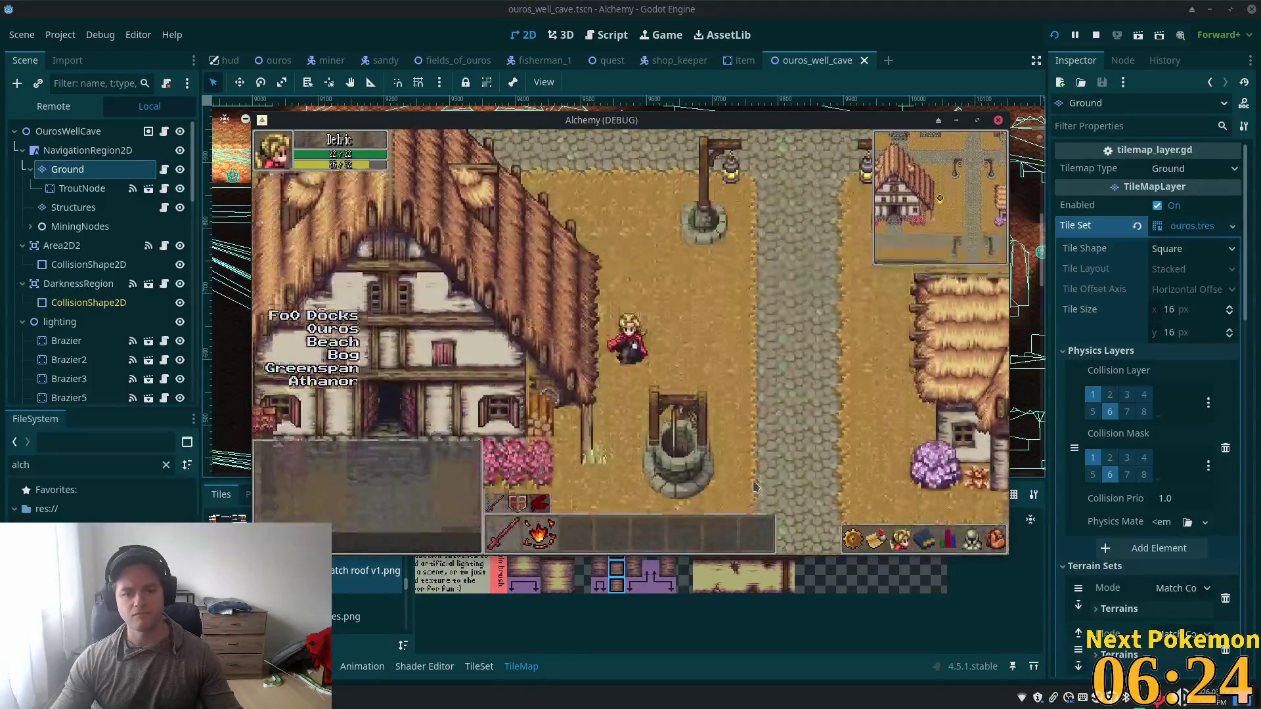
Step: Enter a house through its door and walk the hero around the interior toward the stairs
{"action": "key", "text": "Left"}
{"action": "key", "text": "Up"}
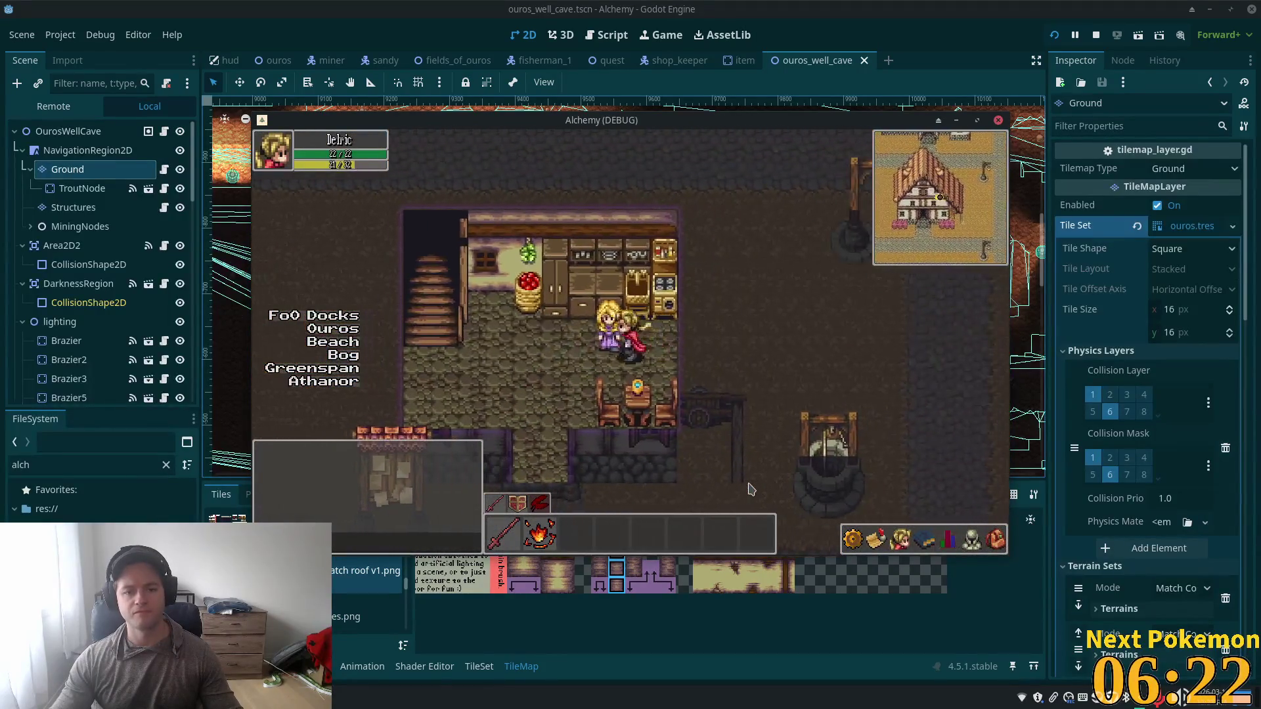
{"action": "key", "text": "Left"}
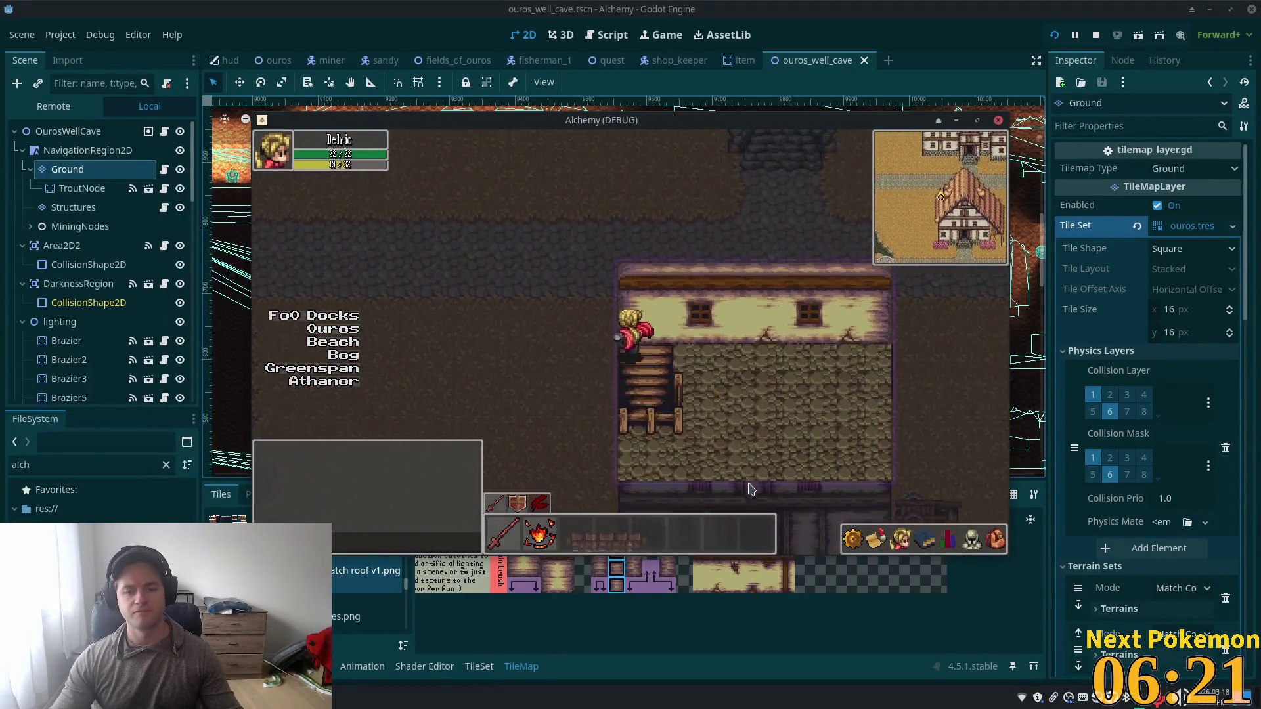
{"action": "key", "text": "Right"}
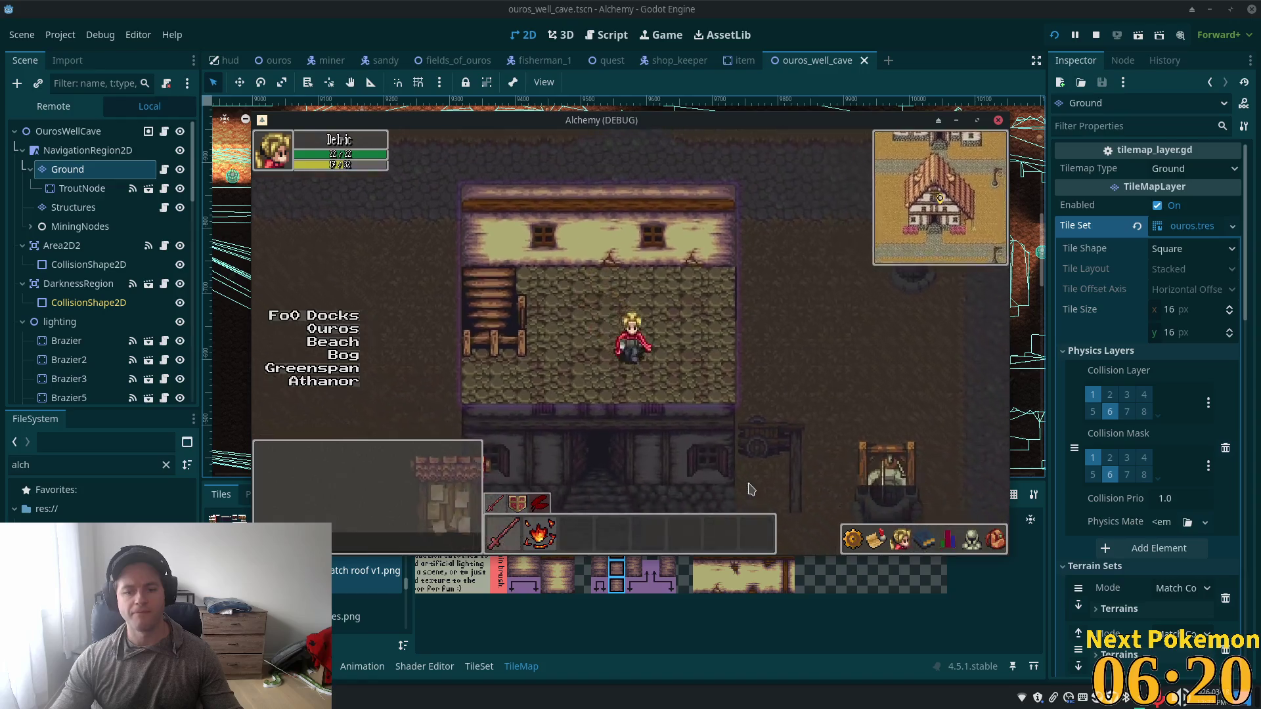
{"action": "key", "text": "Down"}
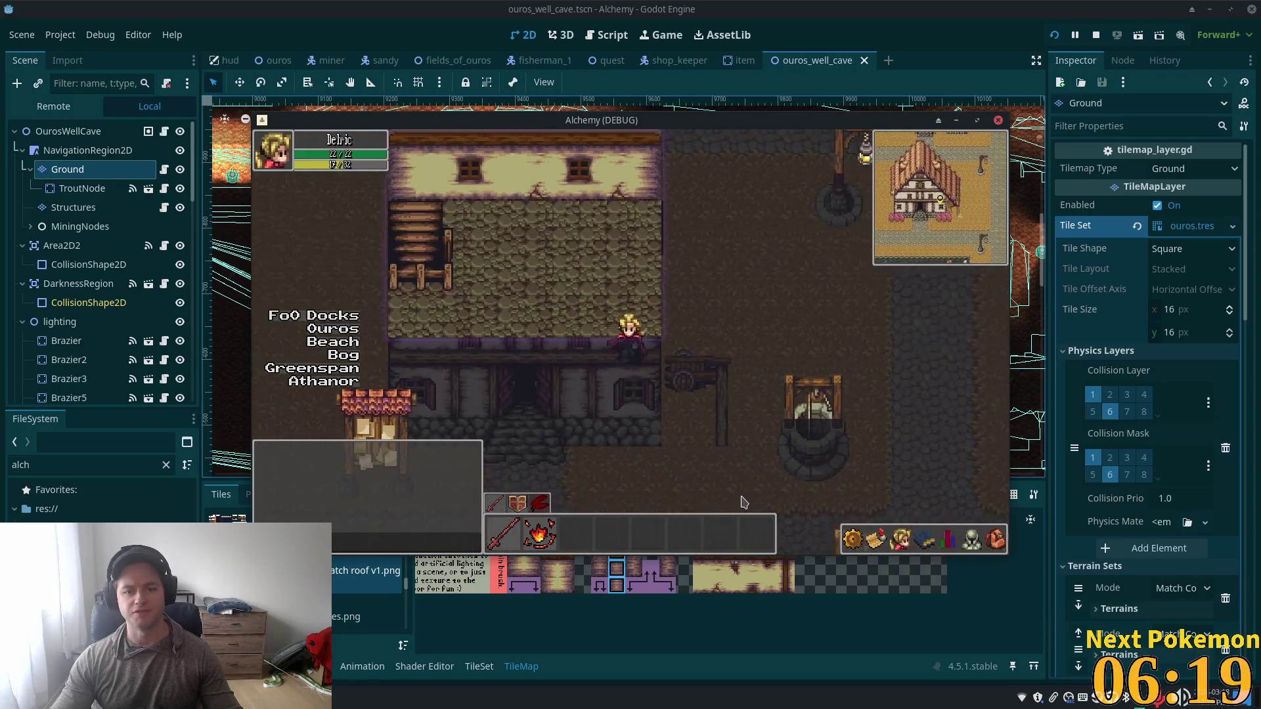
{"action": "key", "text": "Left"}
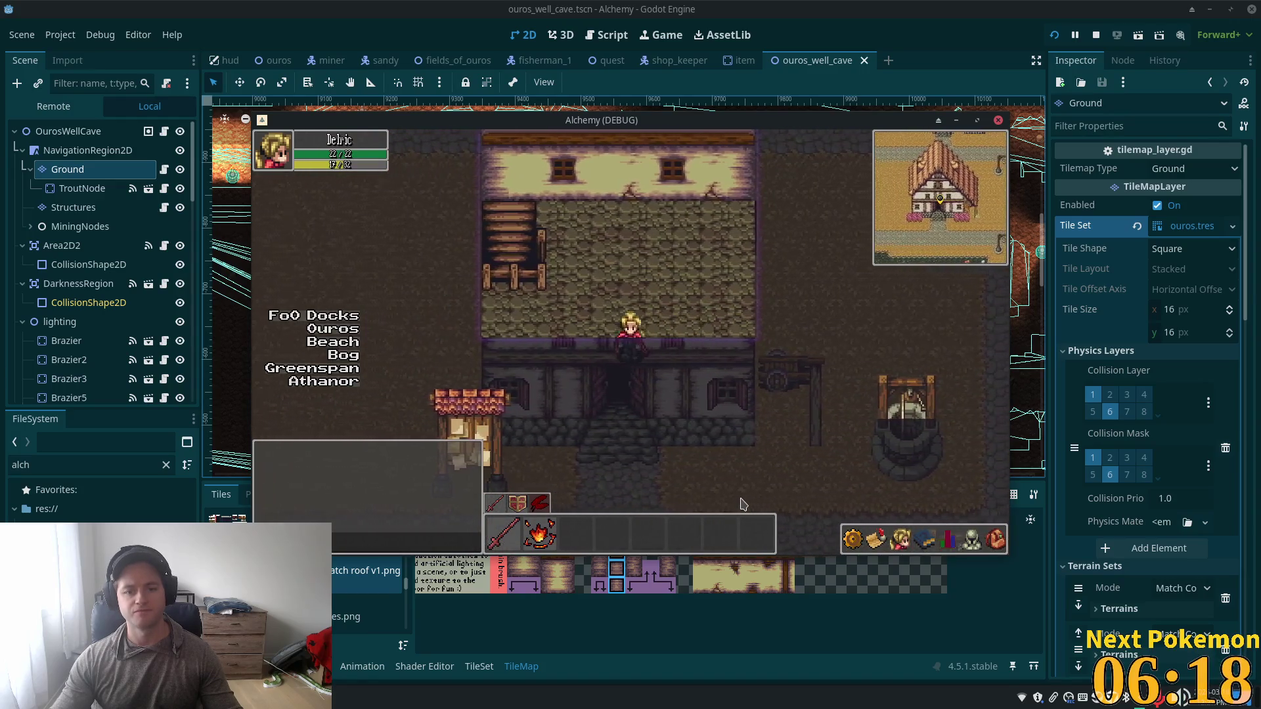
{"action": "key", "text": "Left"}
{"action": "key", "text": "Right"}
{"action": "key", "text": "Up"}
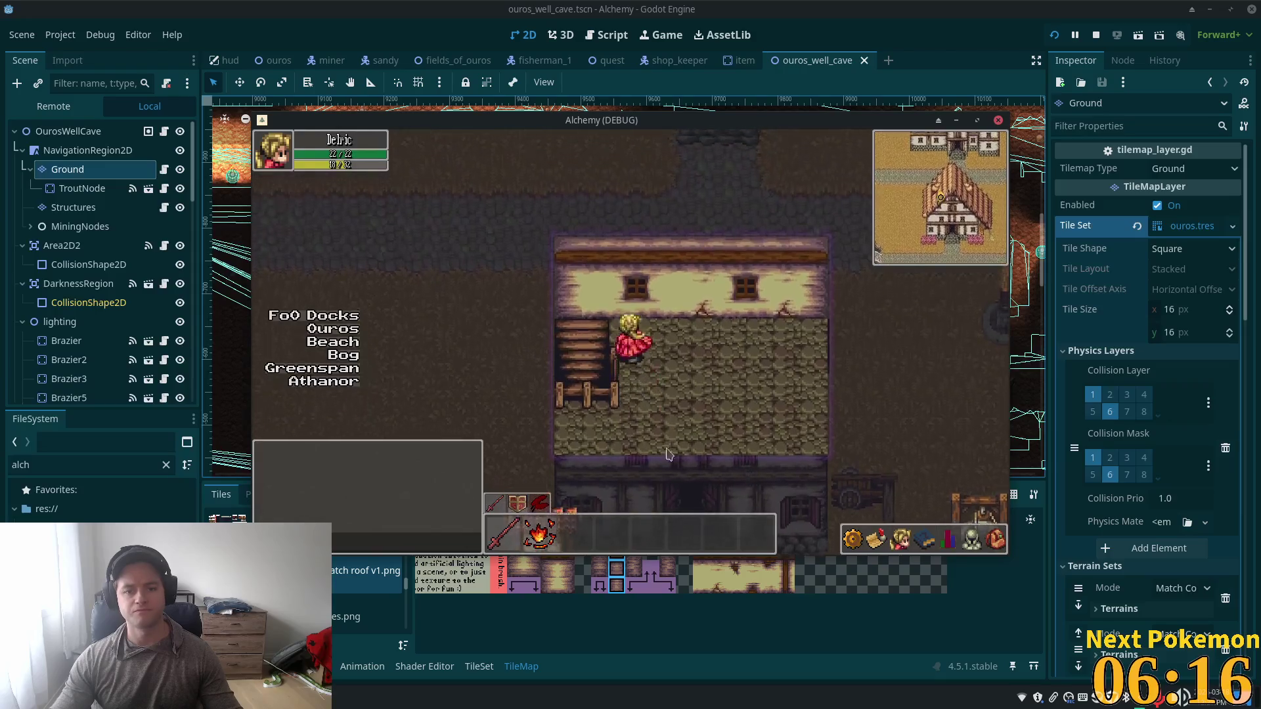
{"action": "key", "text": "Left"}
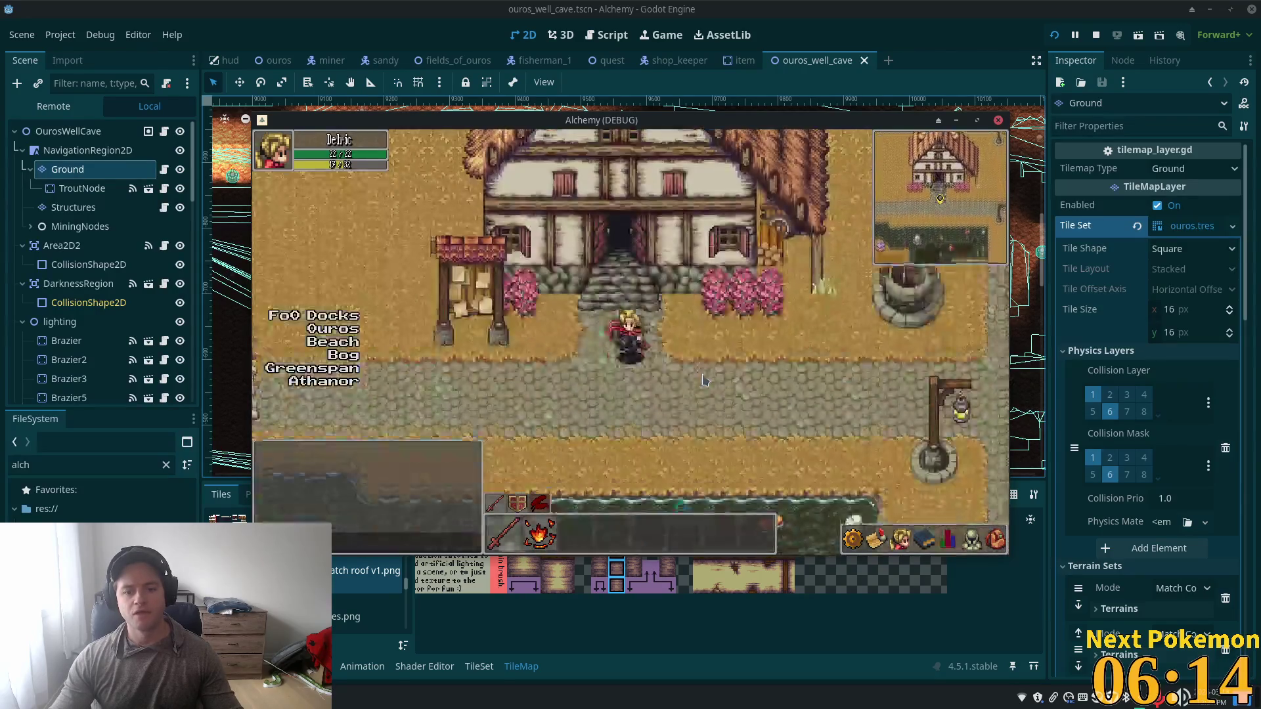
Step: Walk from the well into a house and back out to the village, then exit the game from the in-game menu
{"action": "key", "text": "Up"}
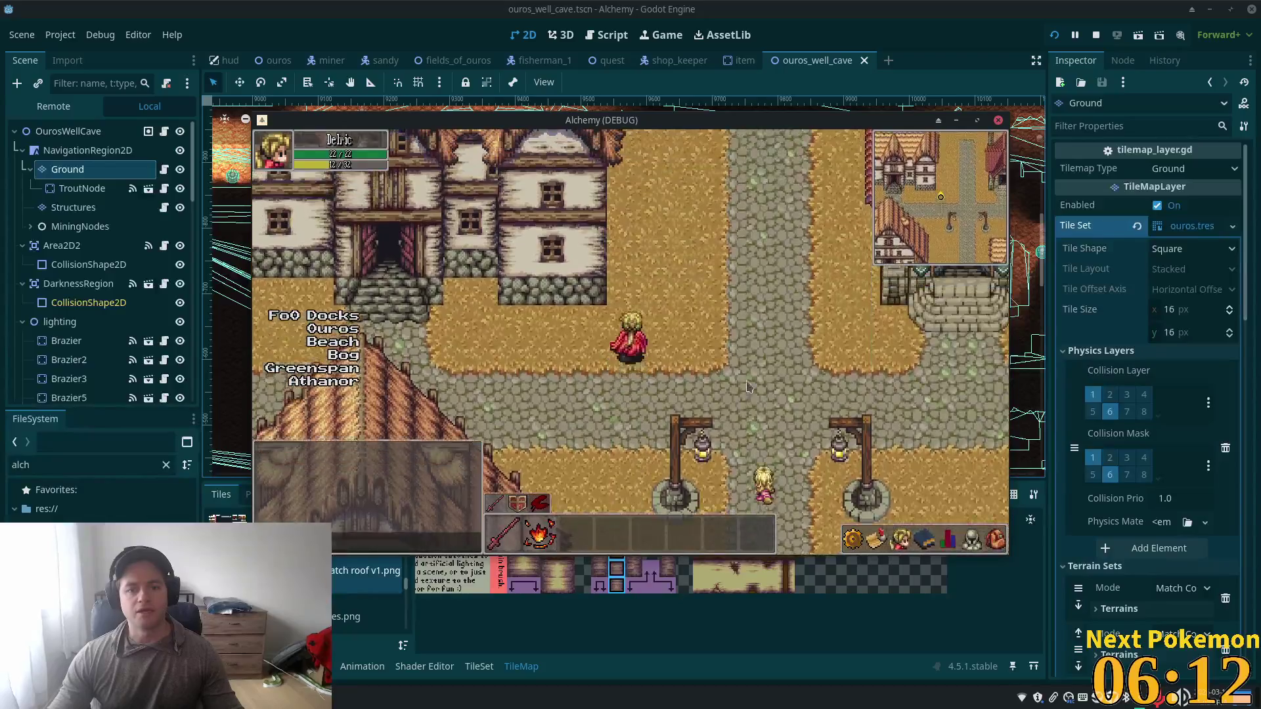
{"action": "key", "text": "Up"}
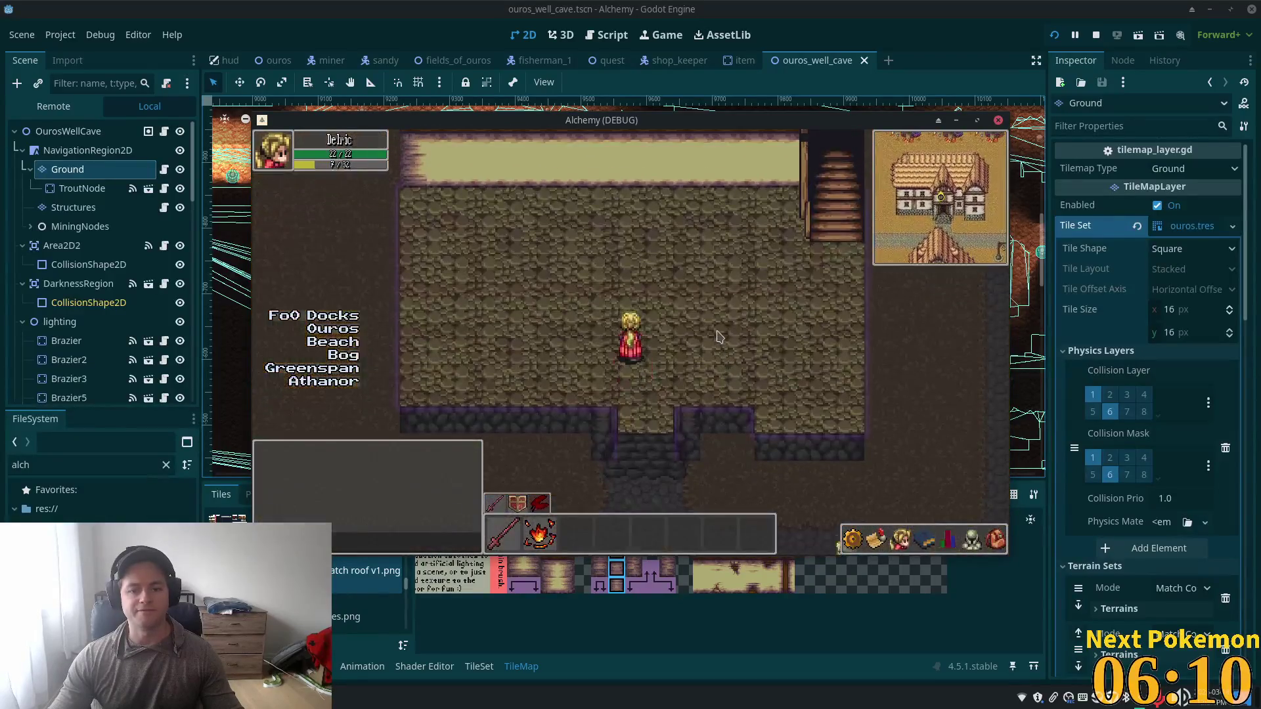
{"action": "key", "text": "Down"}
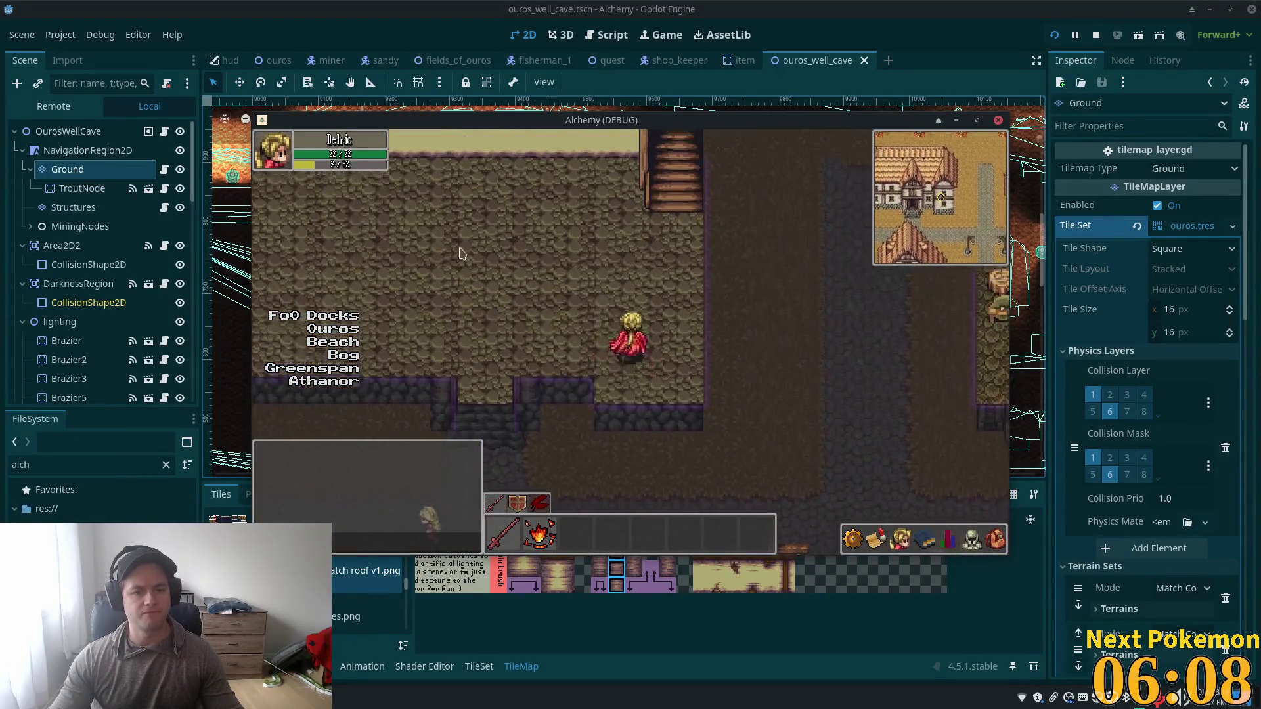
{"action": "key", "text": "Down"}
{"action": "key", "text": "Right"}
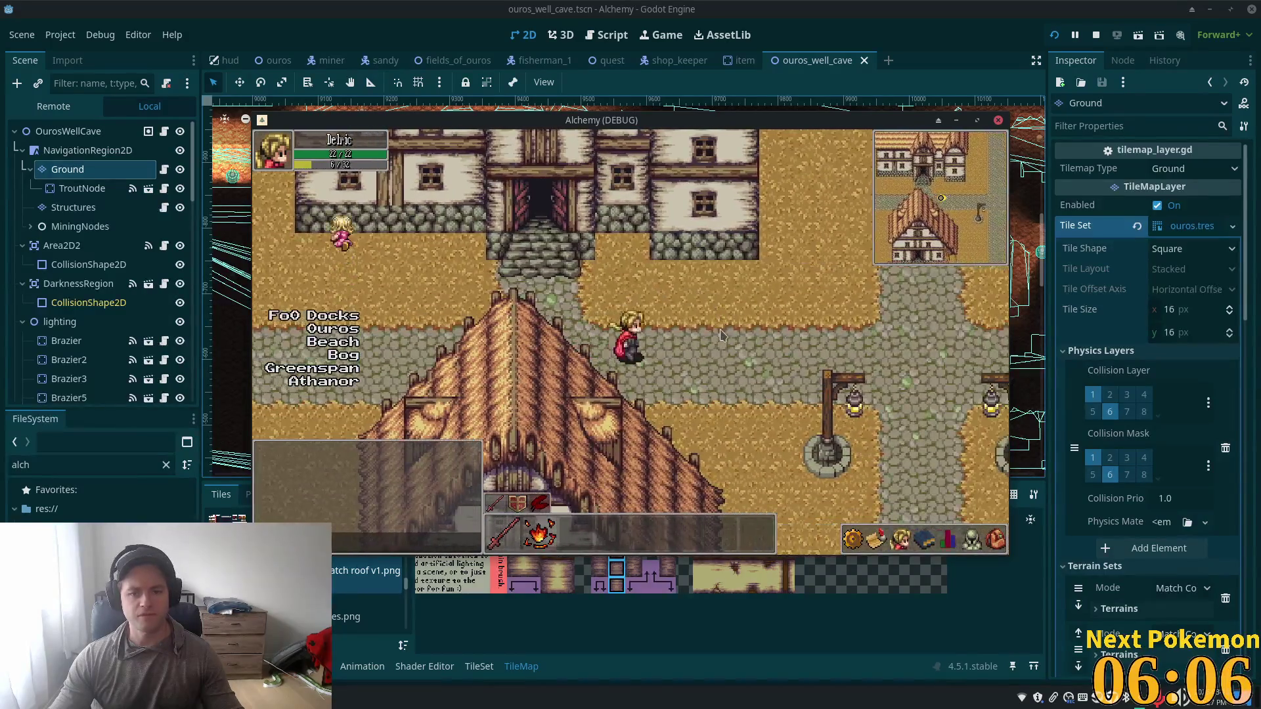
{"action": "key", "text": "Escape"}
{"action": "left_click", "coordinate": [913, 411]}
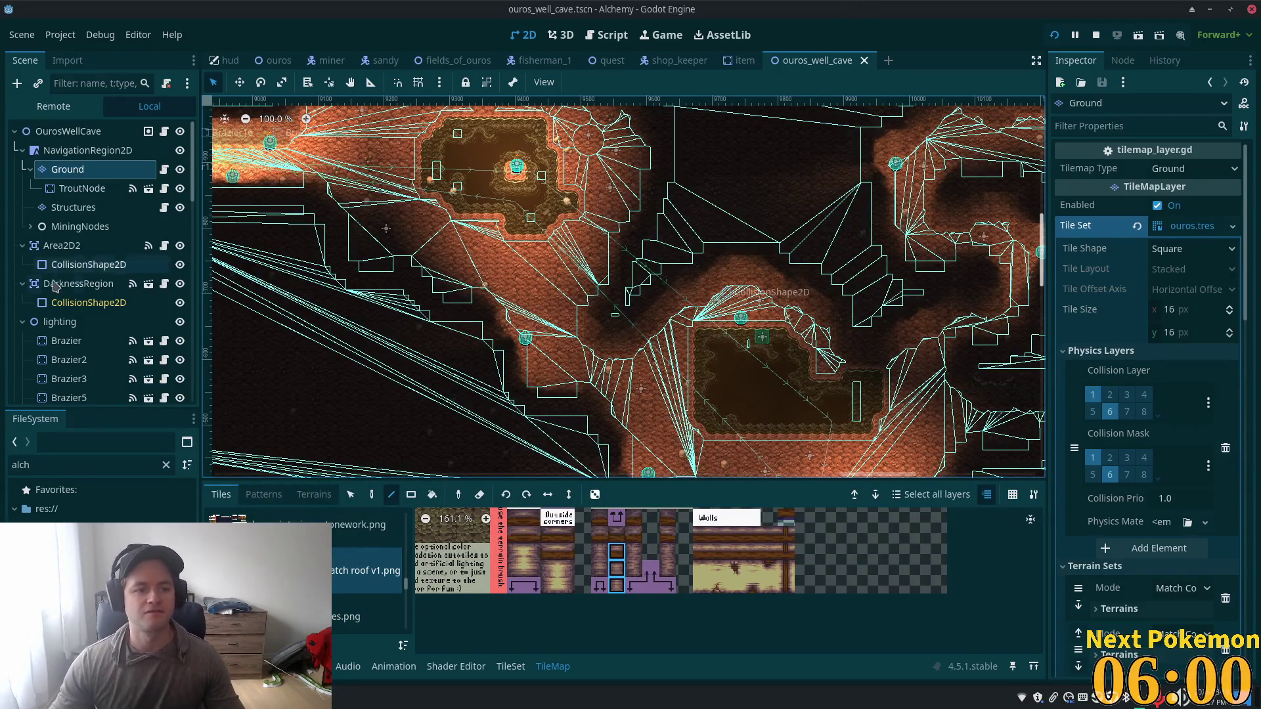
Step: Collapse the lighting, Rats, Bats and CaveSpiders groups in the Scene dock
{"action": "scroll", "coordinate": [65, 283], "scroll_direction": "down", "scroll_amount": 4}
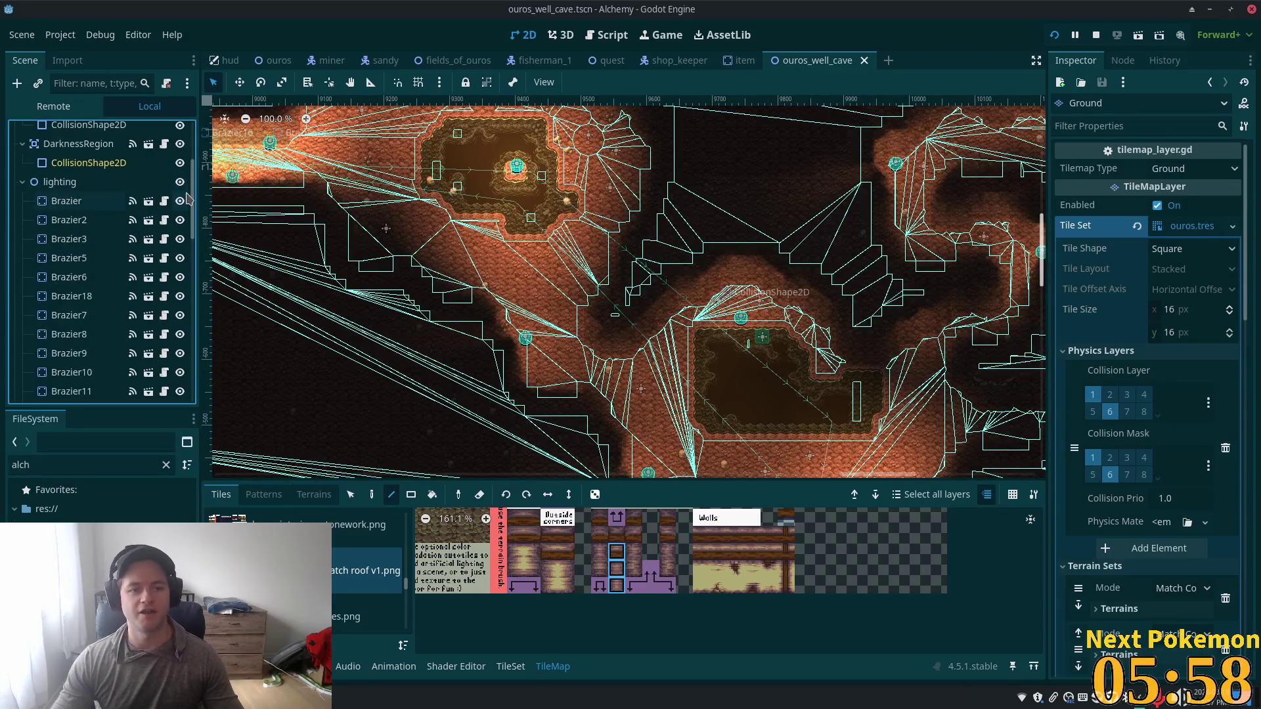
{"action": "scroll", "coordinate": [119, 171], "scroll_direction": "down", "scroll_amount": 2}
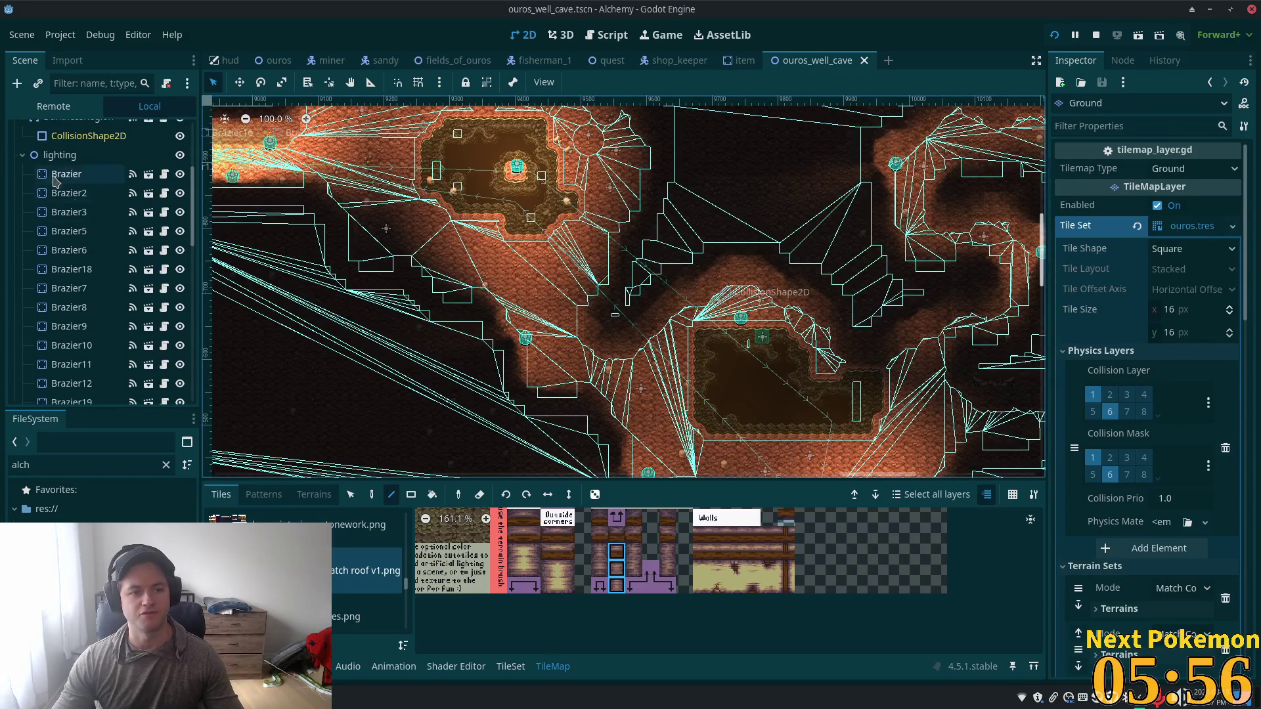
{"action": "left_click", "coordinate": [23, 156]}
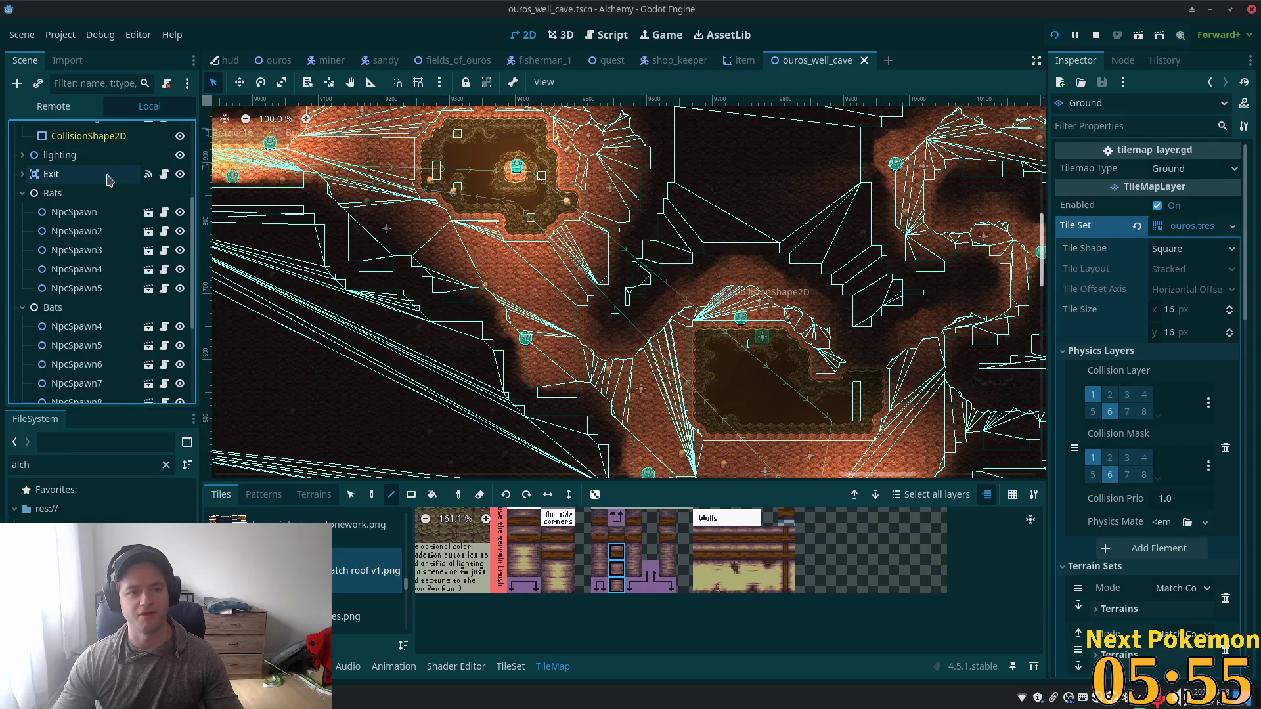
{"action": "left_click", "coordinate": [22, 192]}
{"action": "left_click", "coordinate": [23, 212]}
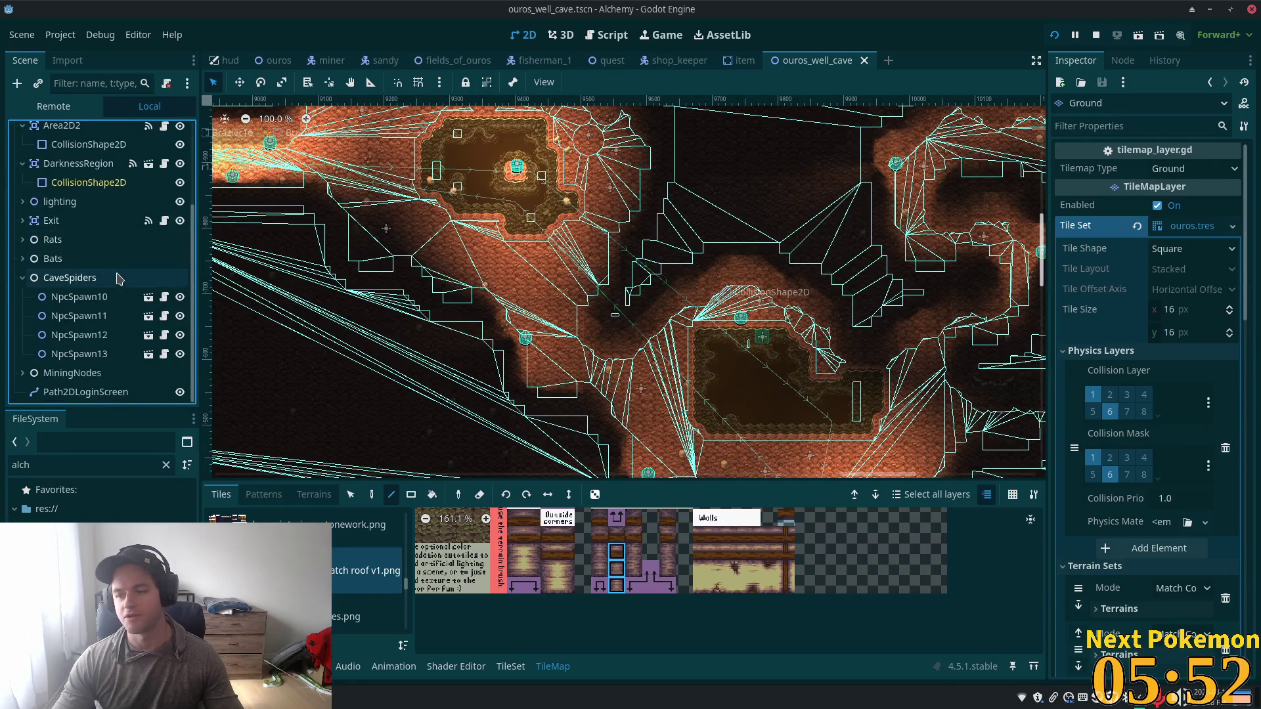
{"action": "left_click", "coordinate": [22, 278]}
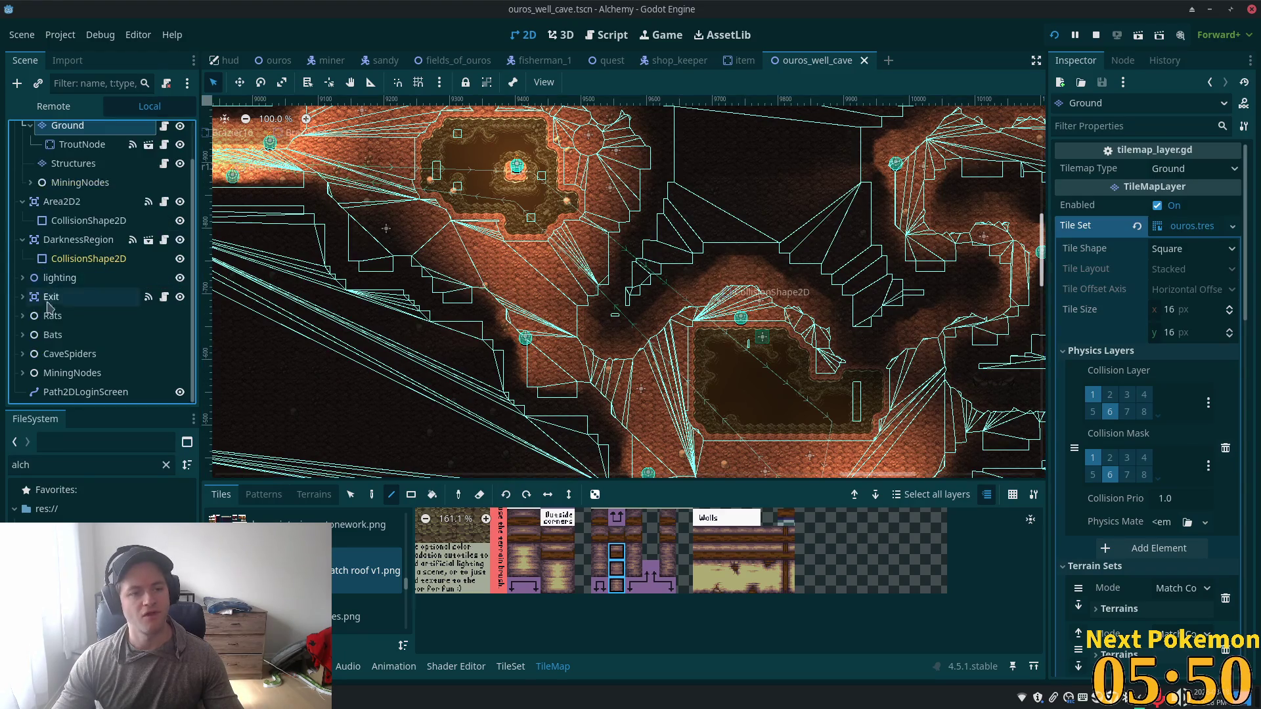
Step: Close the ouros_well_cave scene tab
{"action": "scroll", "coordinate": [169, 230], "scroll_direction": "up", "scroll_amount": 1}
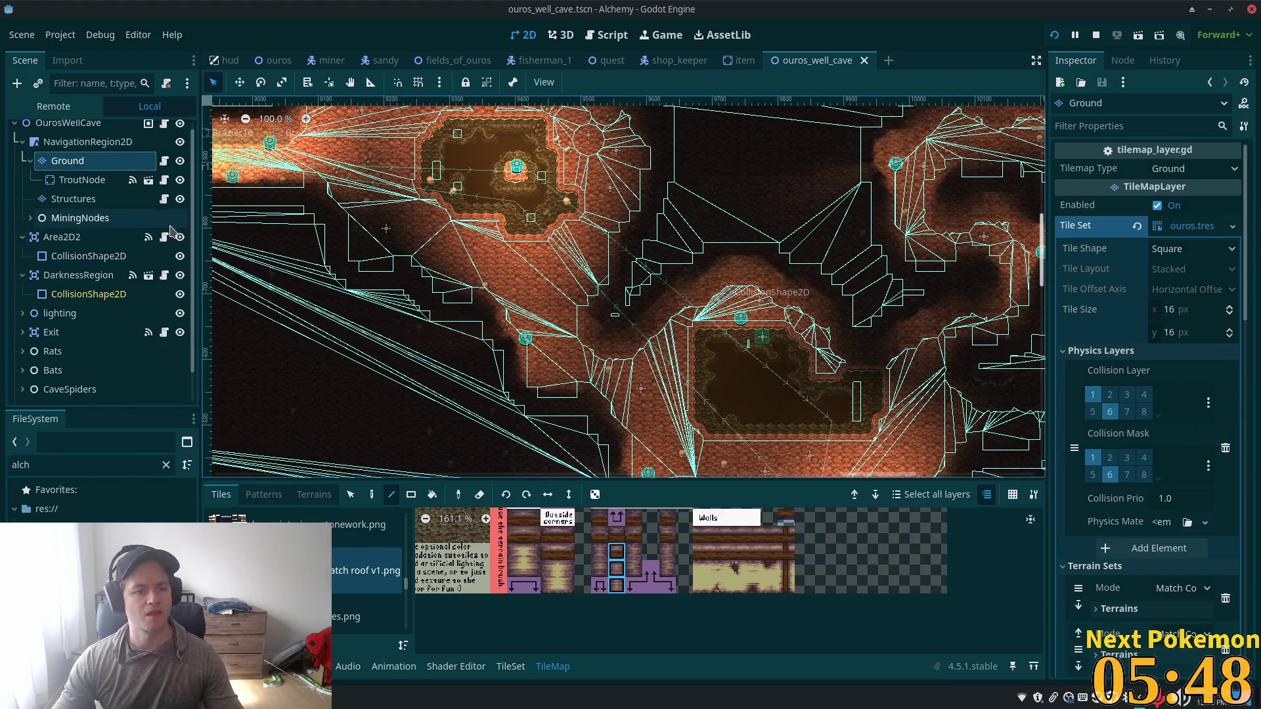
{"action": "scroll", "coordinate": [169, 230], "scroll_direction": "up", "scroll_amount": 1}
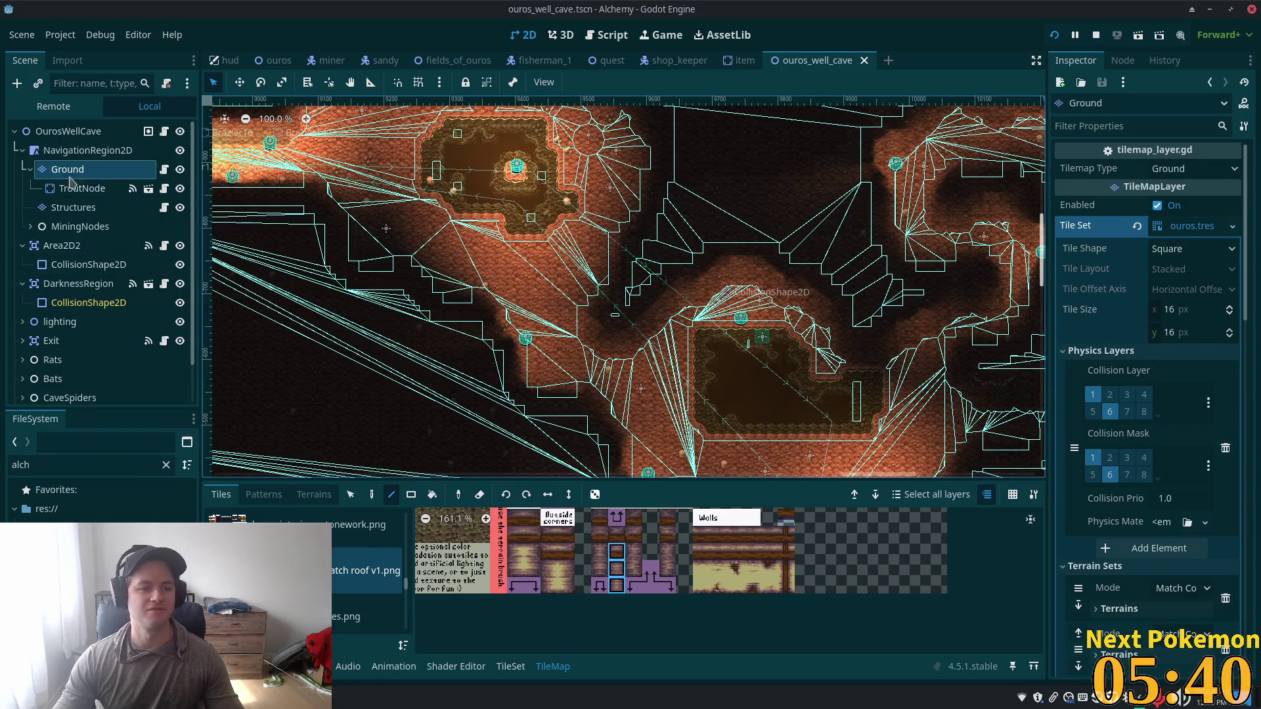
{"action": "left_click", "coordinate": [864, 60]}
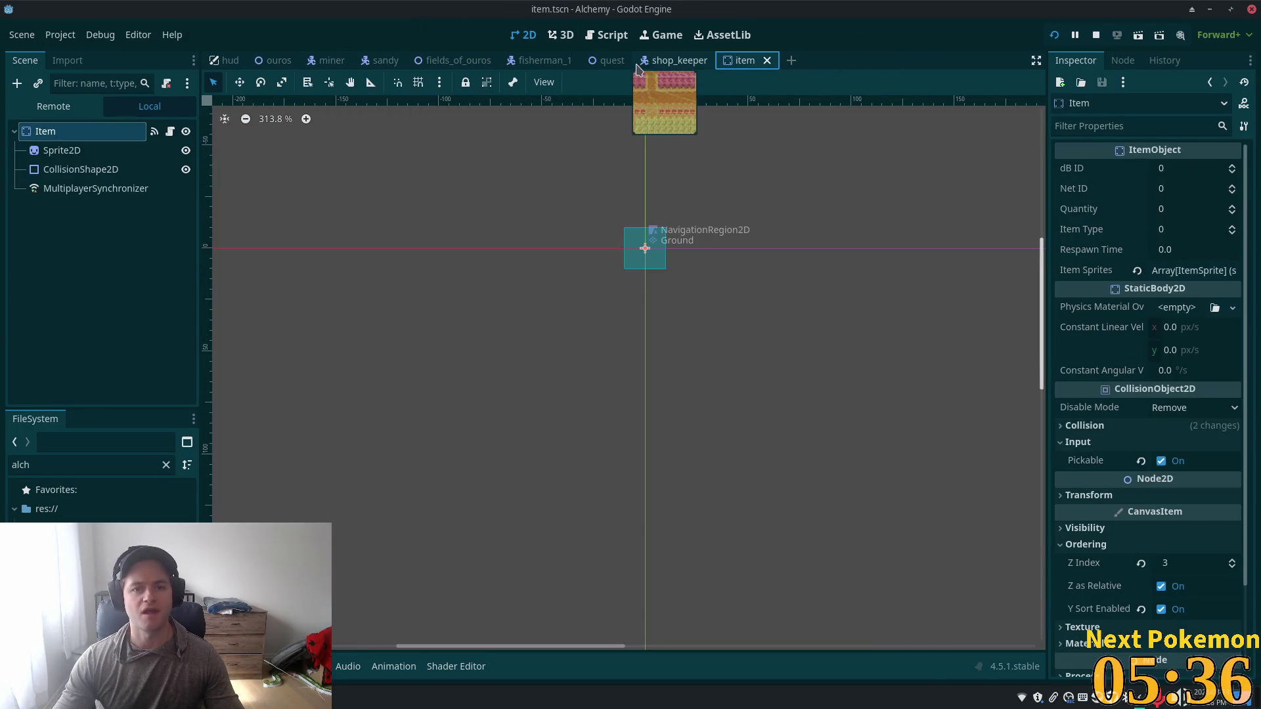
Step: Switch to the ouros scene, zoom out, and hide the Interior layer to reveal the house exterior
{"action": "left_click", "coordinate": [272, 60]}
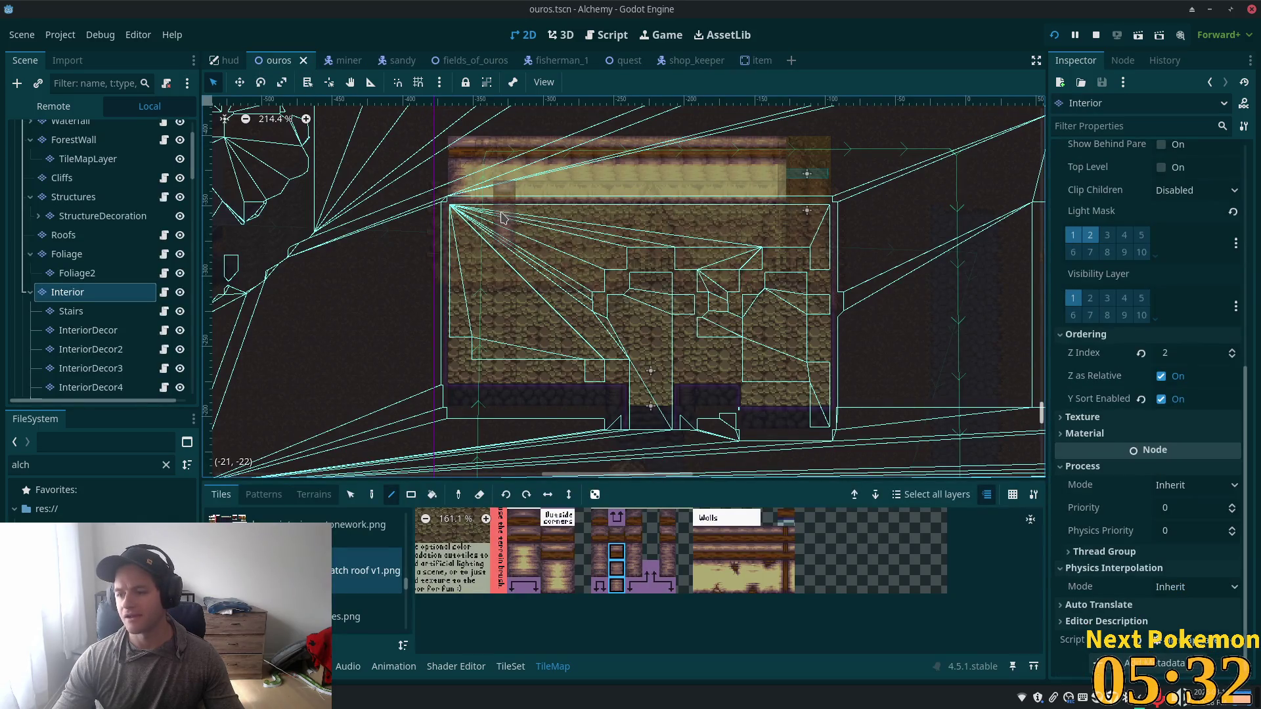
{"action": "scroll", "coordinate": [536, 205], "scroll_direction": "down", "scroll_amount": 1}
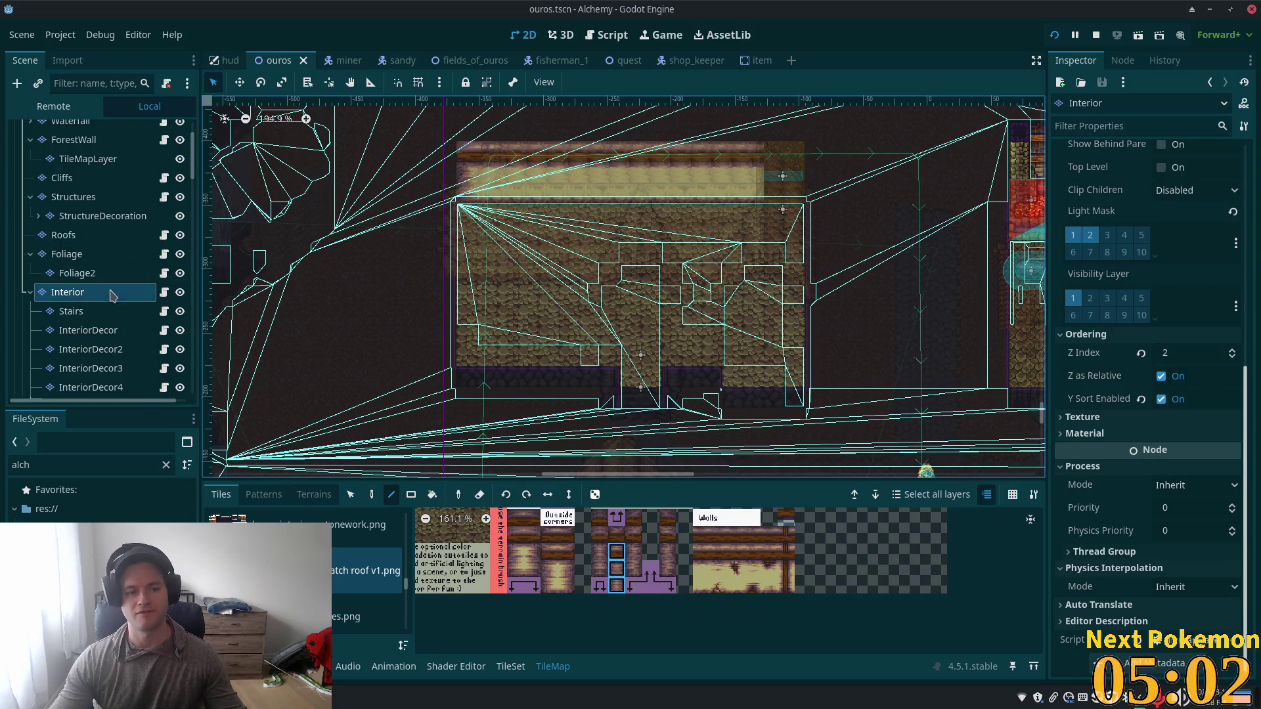
{"action": "left_click", "coordinate": [180, 292]}
Step: Make InteriorLevel2 the visible active layer, then select and cut the upper-floor tiles over the building
{"action": "scroll", "coordinate": [85, 289], "scroll_direction": "down", "scroll_amount": 5}
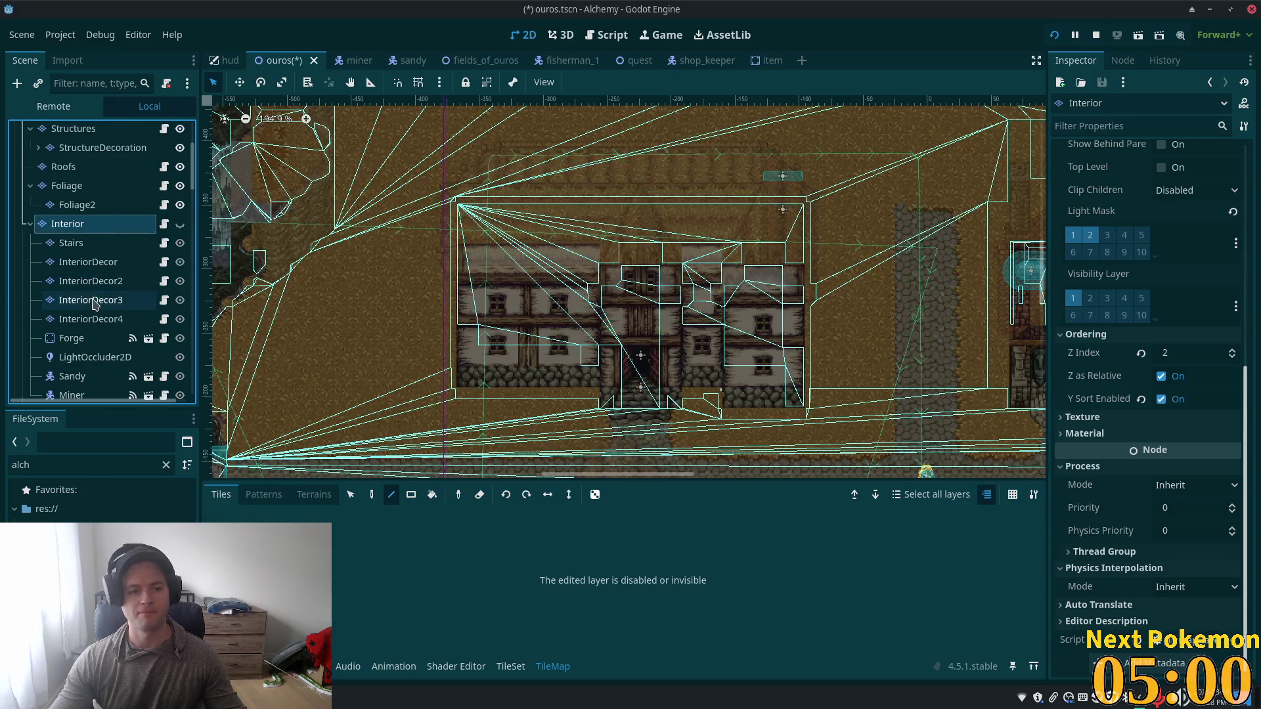
{"action": "left_click", "coordinate": [31, 191]}
{"action": "left_click", "coordinate": [78, 209]}
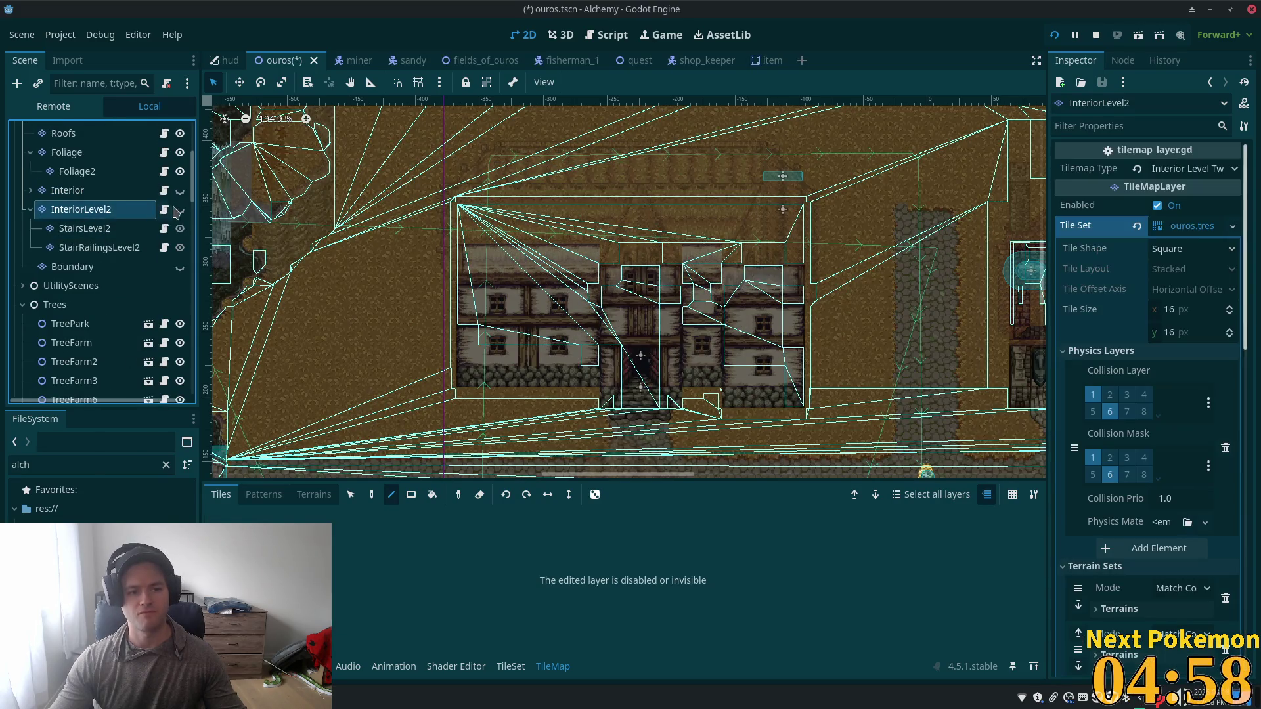
{"action": "left_click", "coordinate": [180, 209]}
{"action": "scroll", "coordinate": [531, 348], "scroll_direction": "up", "scroll_amount": 3}
{"action": "scroll", "coordinate": [256, 276], "scroll_direction": "down", "scroll_amount": 4}
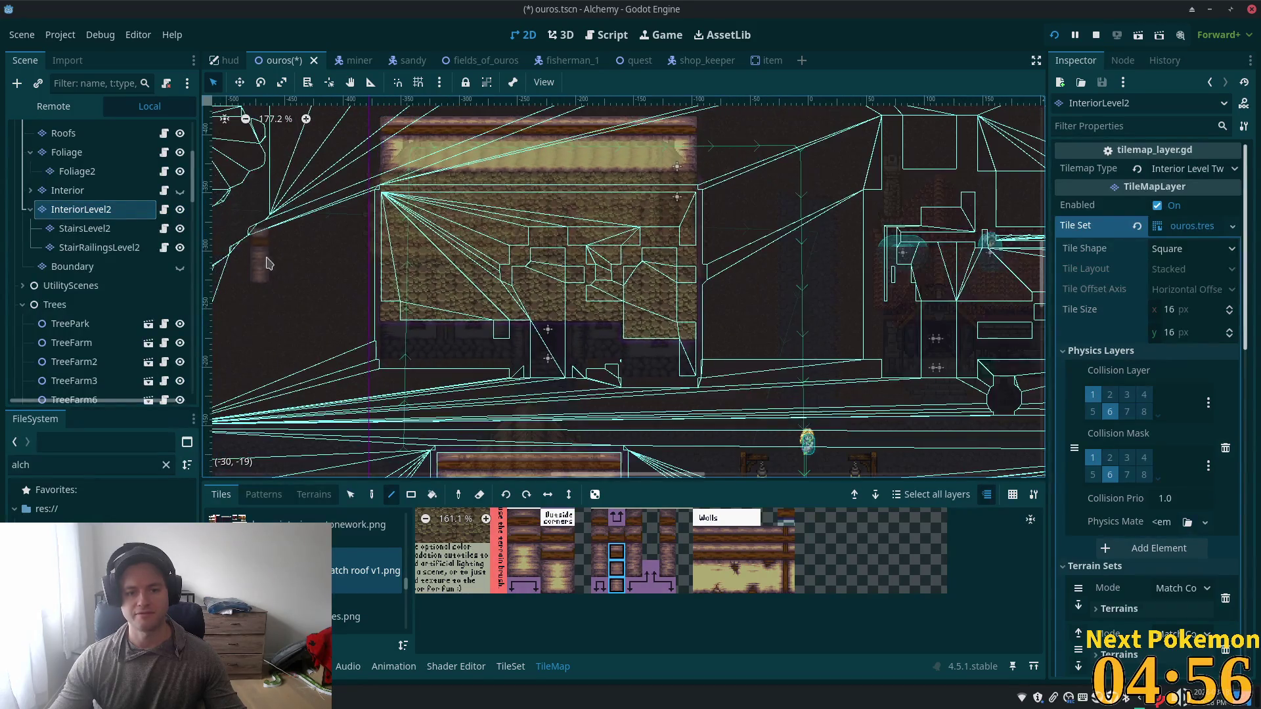
{"action": "left_click", "coordinate": [351, 494]}
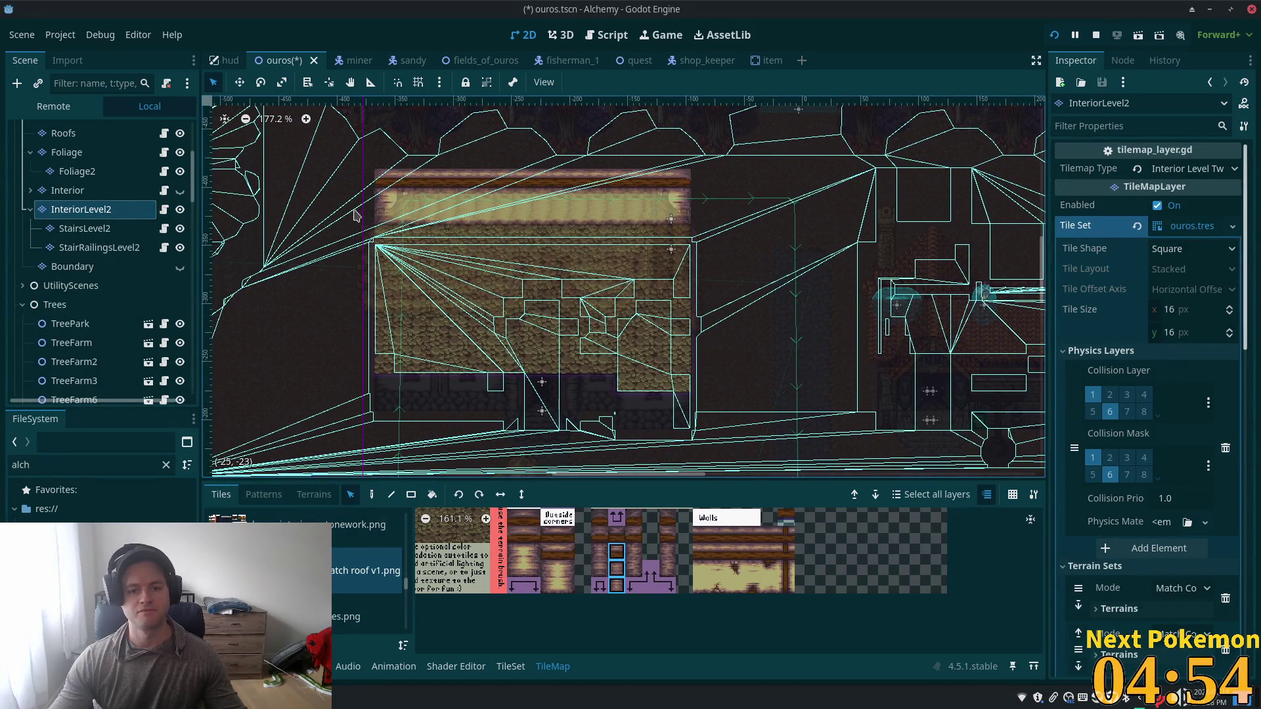
{"action": "left_click_drag", "start_coordinate": [361, 161], "coordinate": [737, 440]}
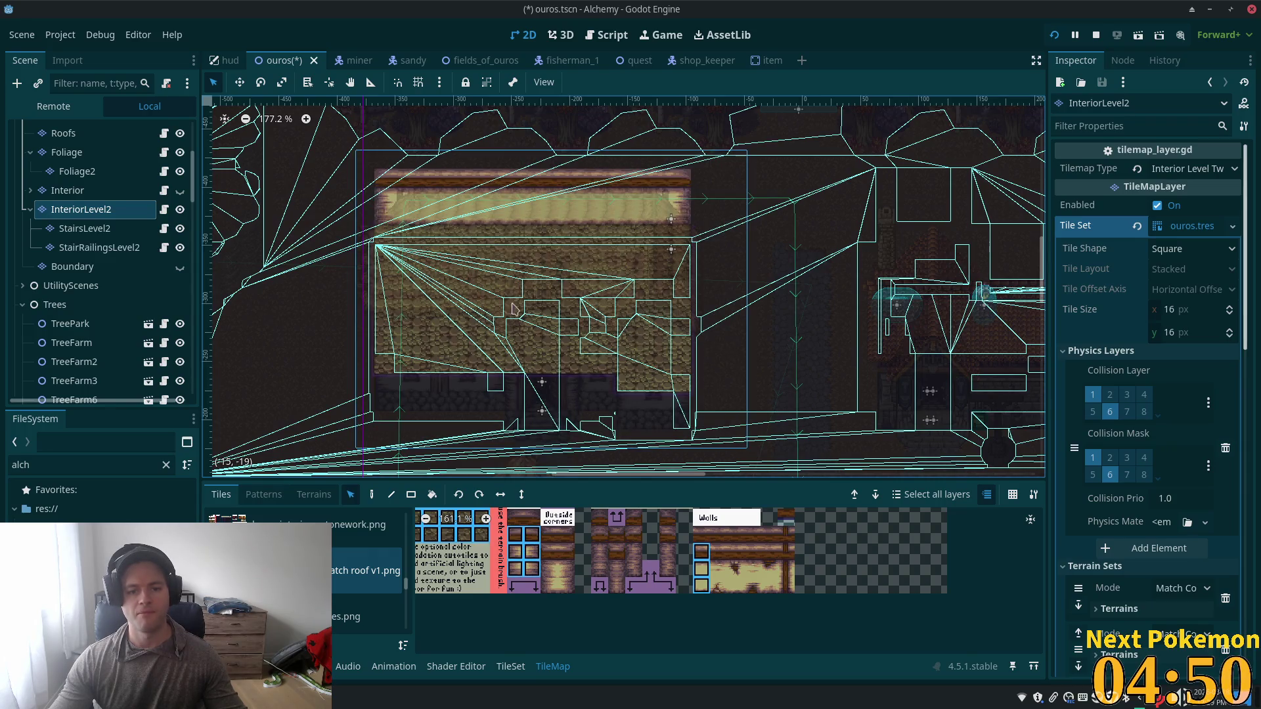
{"action": "key", "text": "ctrl+x"}
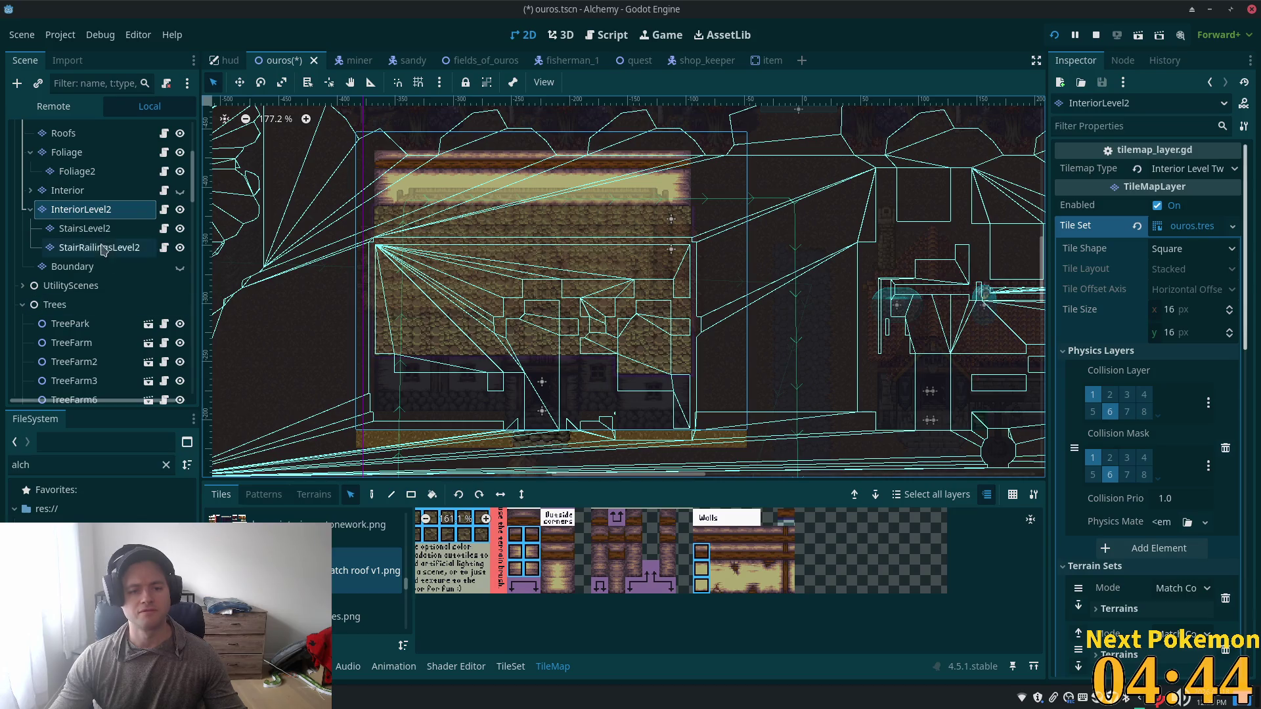
Step: Paint a straight row of basic wall-top tiles along the bottom band with the Line tool
{"action": "scroll", "coordinate": [591, 559], "scroll_direction": "down", "scroll_amount": 2}
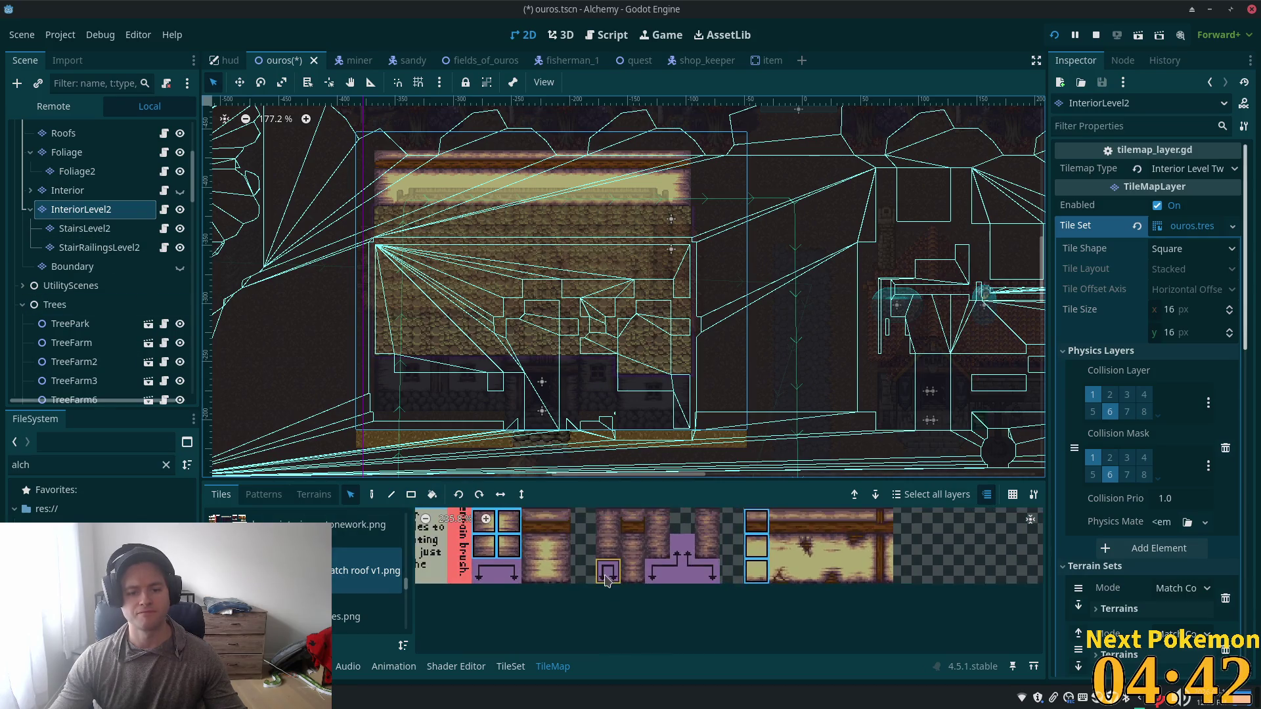
{"action": "scroll", "coordinate": [587, 543], "scroll_direction": "up", "scroll_amount": 5}
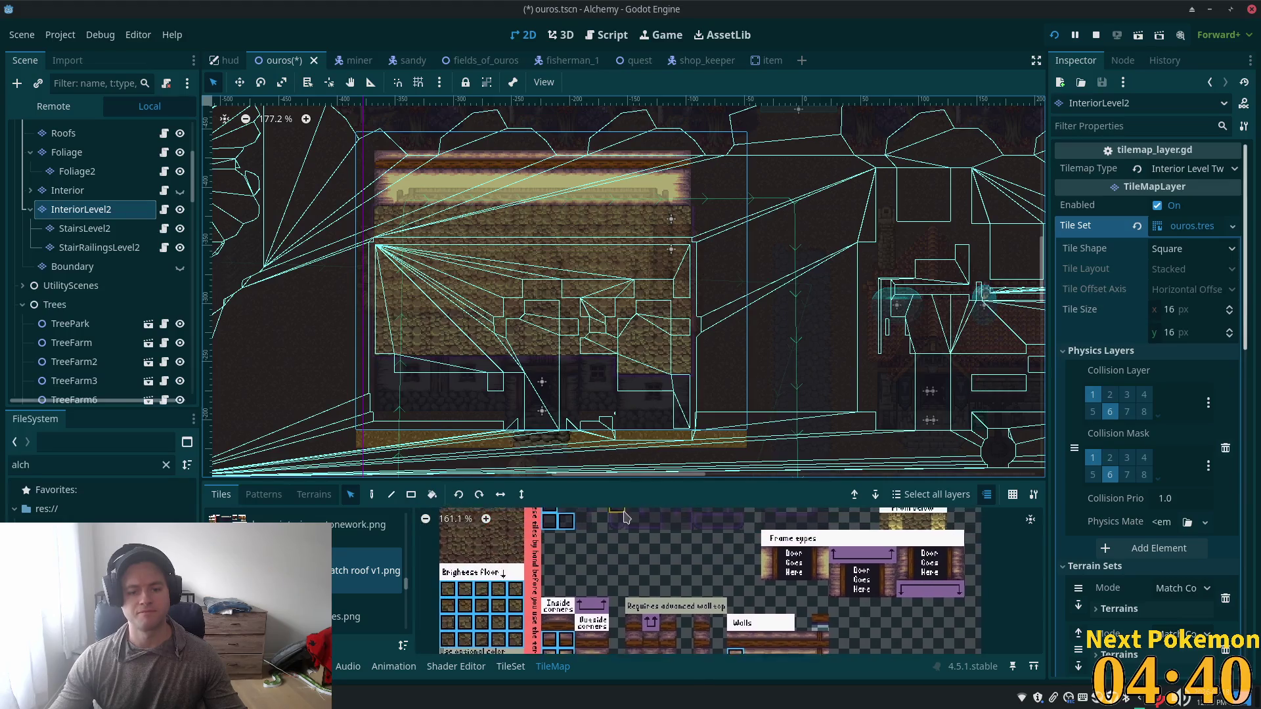
{"action": "scroll", "coordinate": [578, 559], "scroll_direction": "up", "scroll_amount": 5}
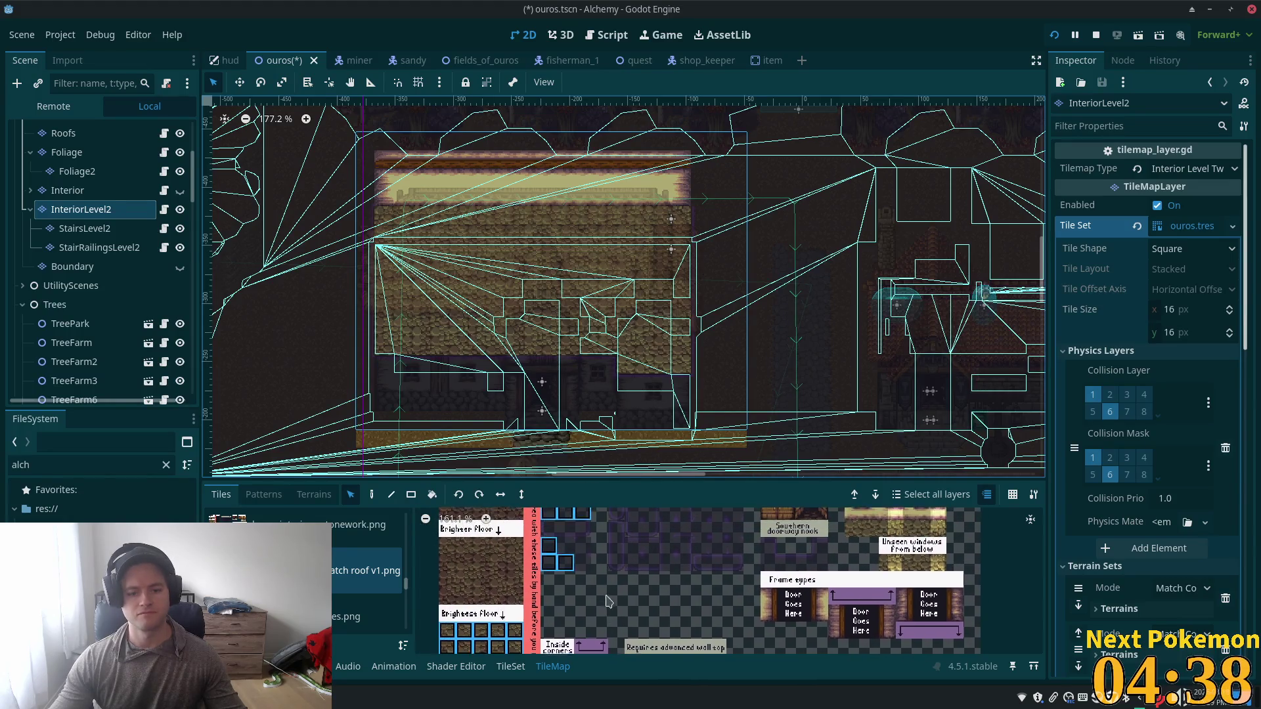
{"action": "left_click", "coordinate": [562, 567]}
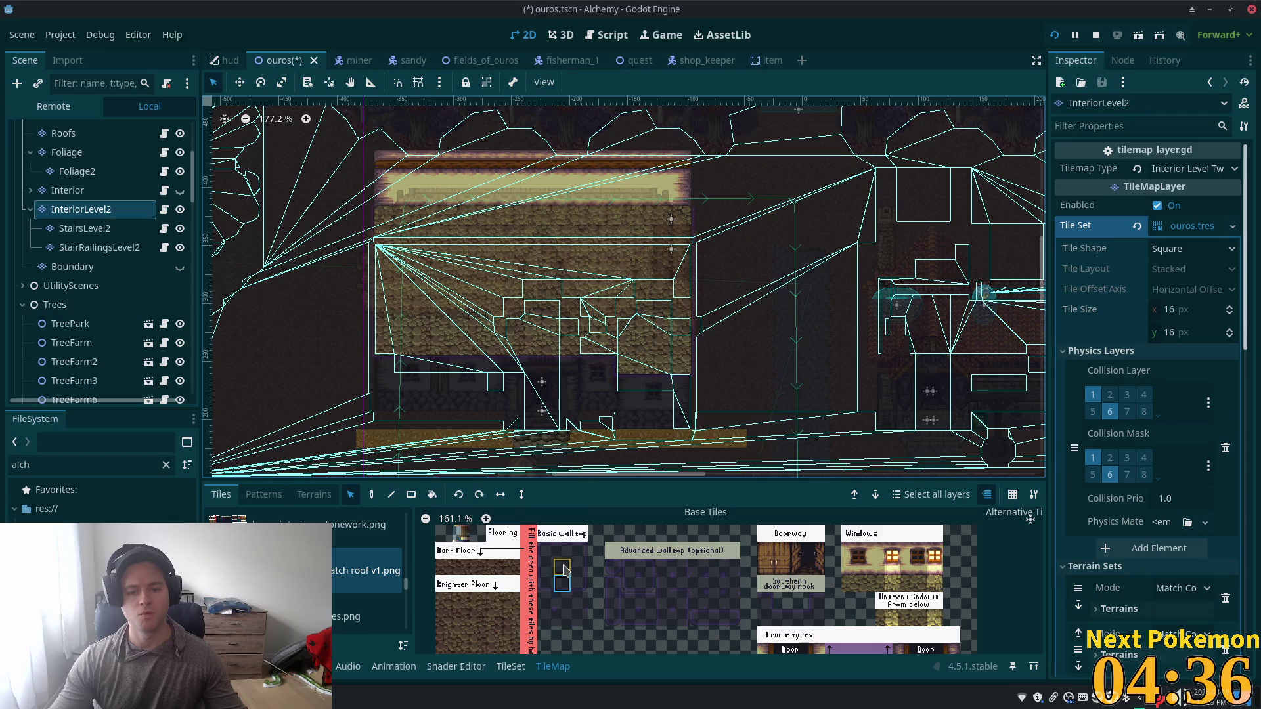
{"action": "left_click", "coordinate": [392, 494]}
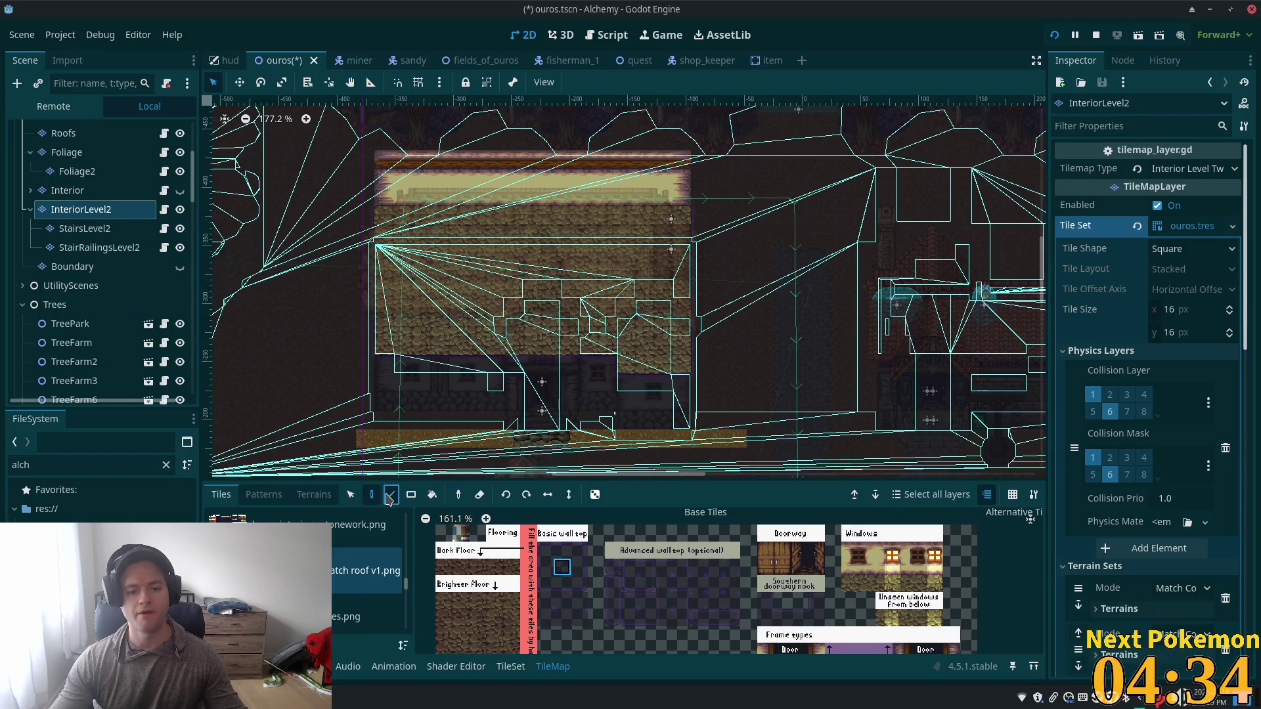
{"action": "left_click_drag", "start_coordinate": [375, 445], "coordinate": [747, 451]}
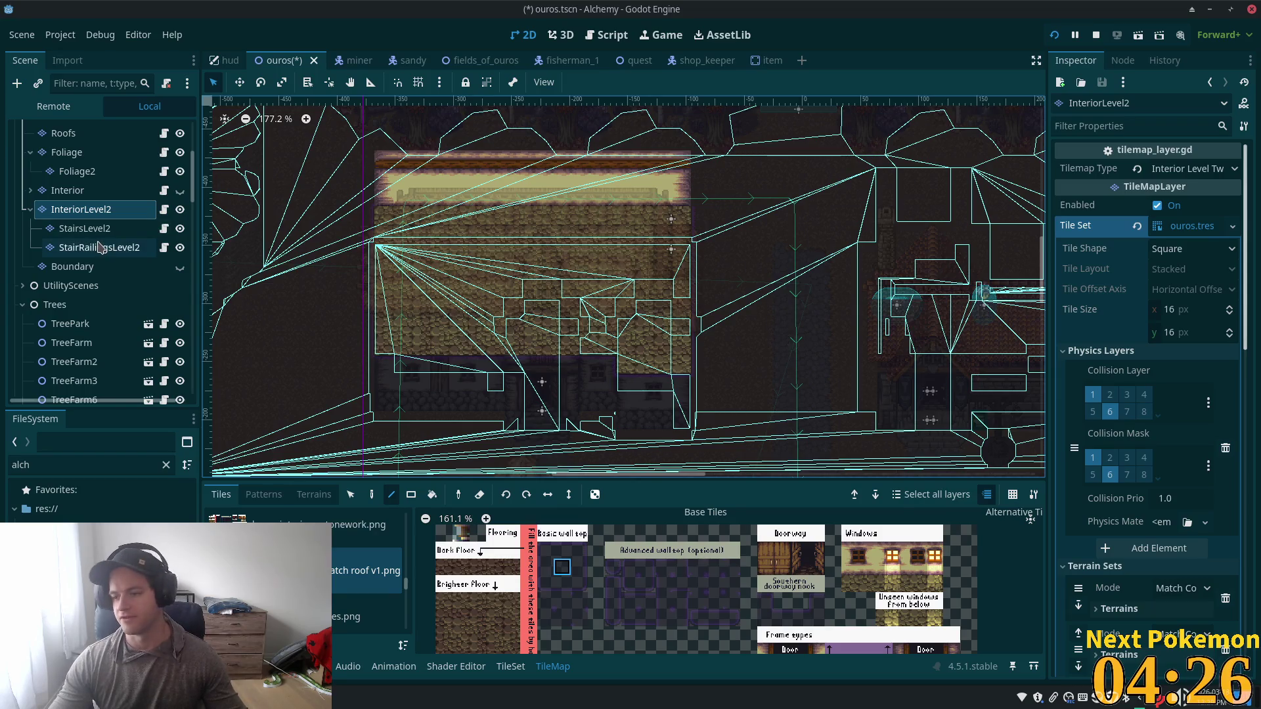
Step: On the StairsLevel2 layer, move the stair tiles up about one tile
{"action": "left_click", "coordinate": [84, 228]}
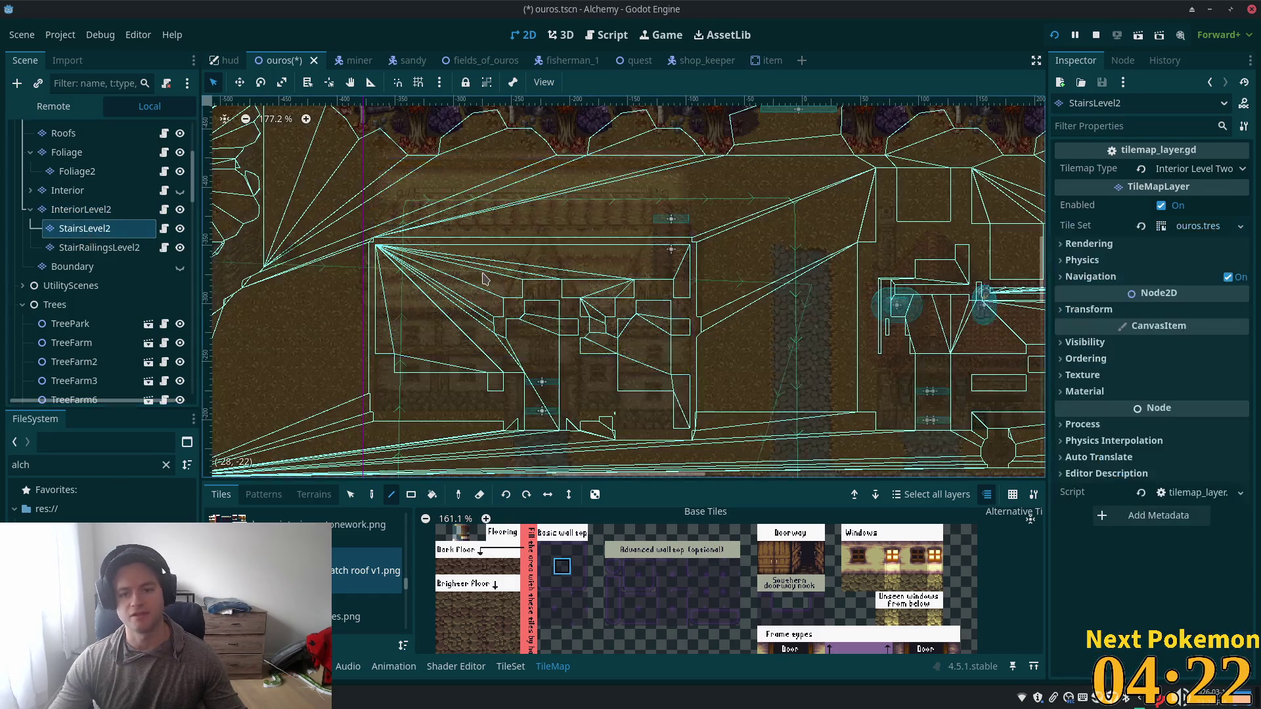
{"action": "scroll", "coordinate": [575, 250], "scroll_direction": "up", "scroll_amount": 2}
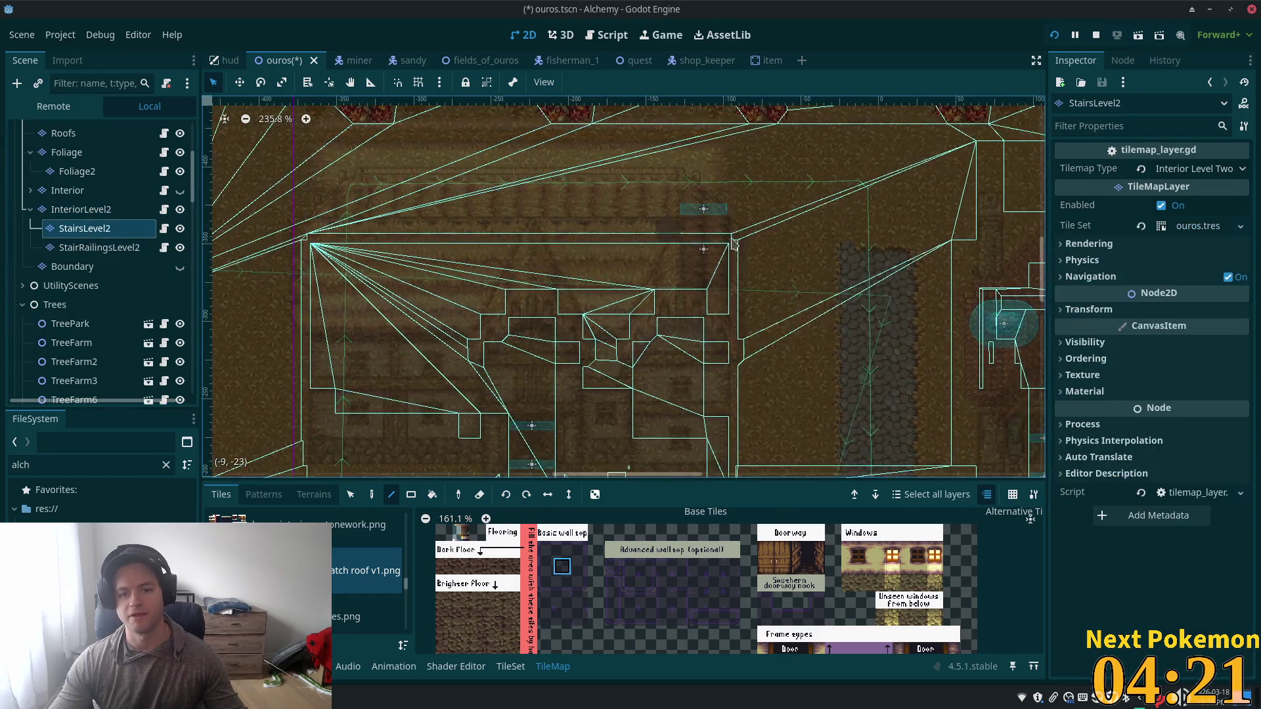
{"action": "left_click", "coordinate": [352, 495]}
{"action": "left_click_drag", "start_coordinate": [660, 203], "coordinate": [755, 315]}
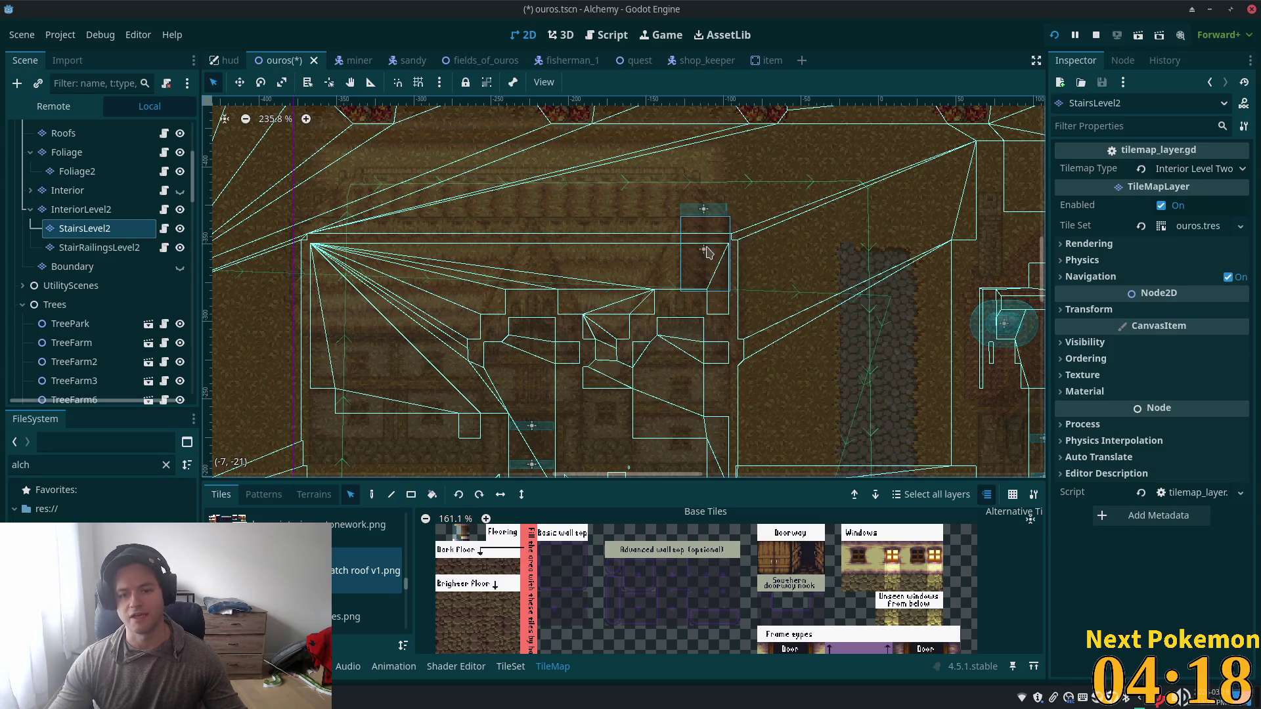
{"action": "left_click_drag", "start_coordinate": [705, 229], "coordinate": [707, 205]}
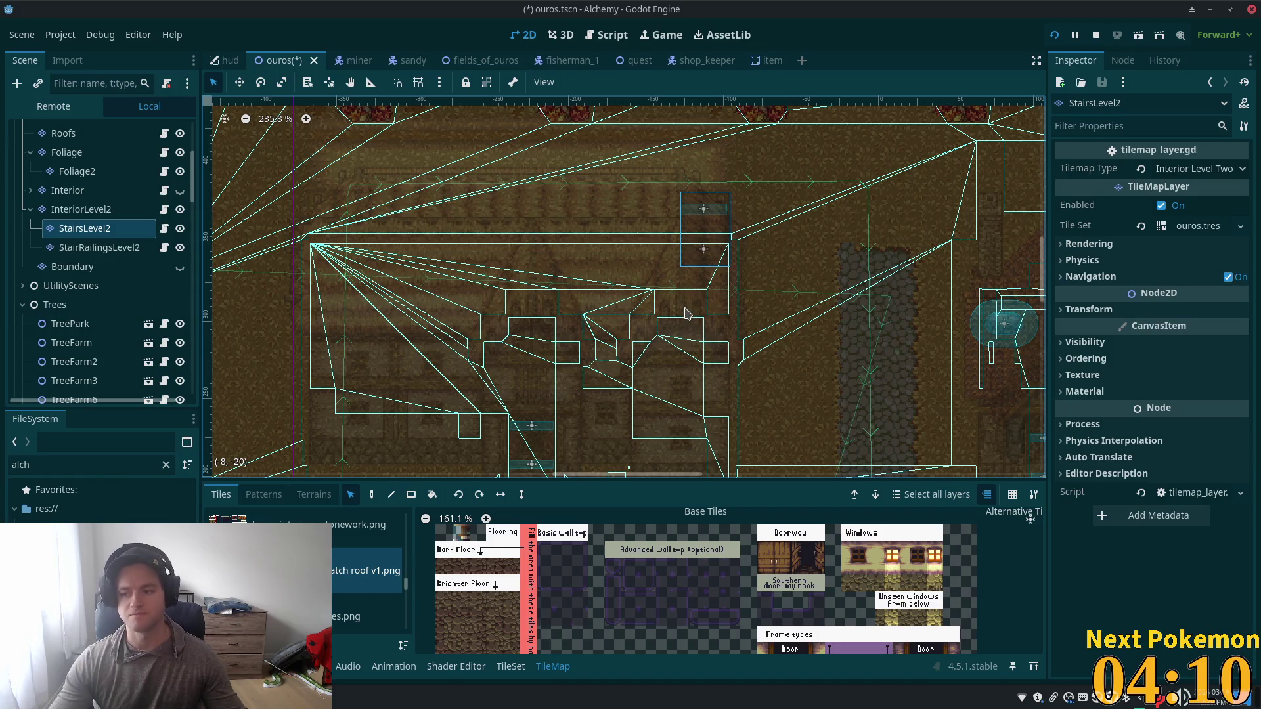
Step: Reposition the StairRailingsLevel2 railing tiles higher to match the stairs, then save the scene
{"action": "left_click", "coordinate": [69, 248]}
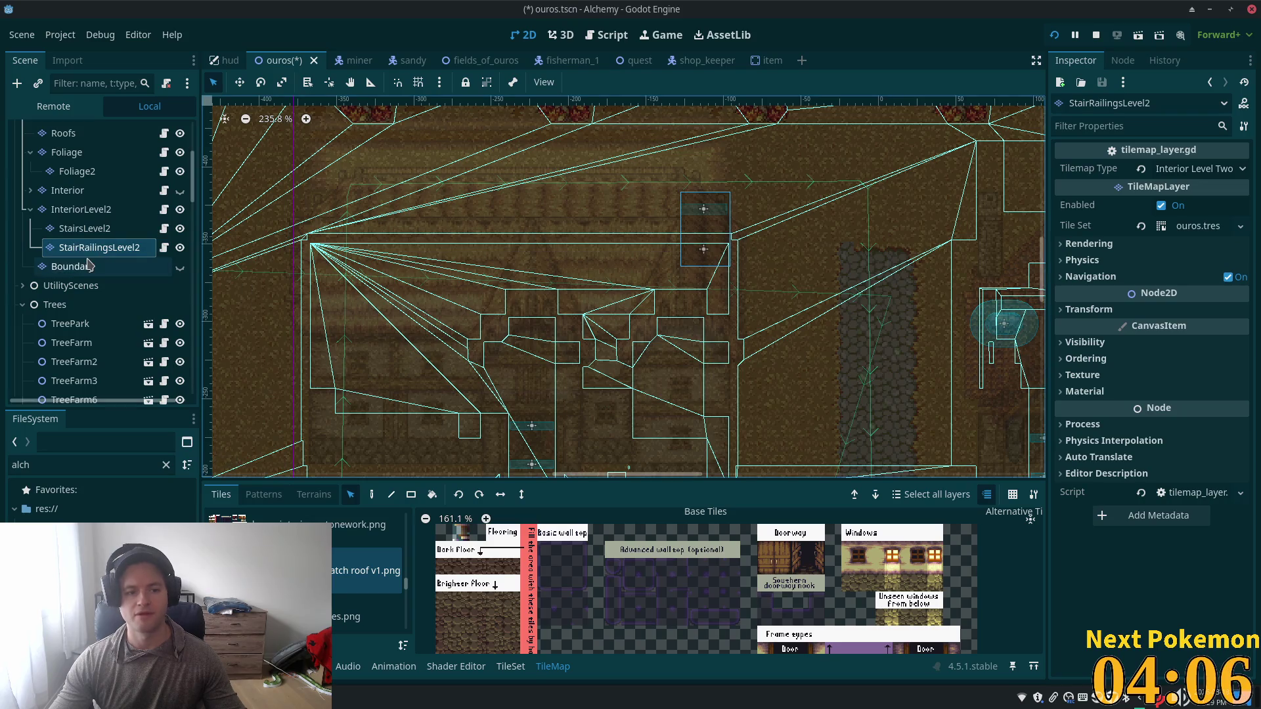
{"action": "left_click_drag", "start_coordinate": [628, 173], "coordinate": [817, 338]}
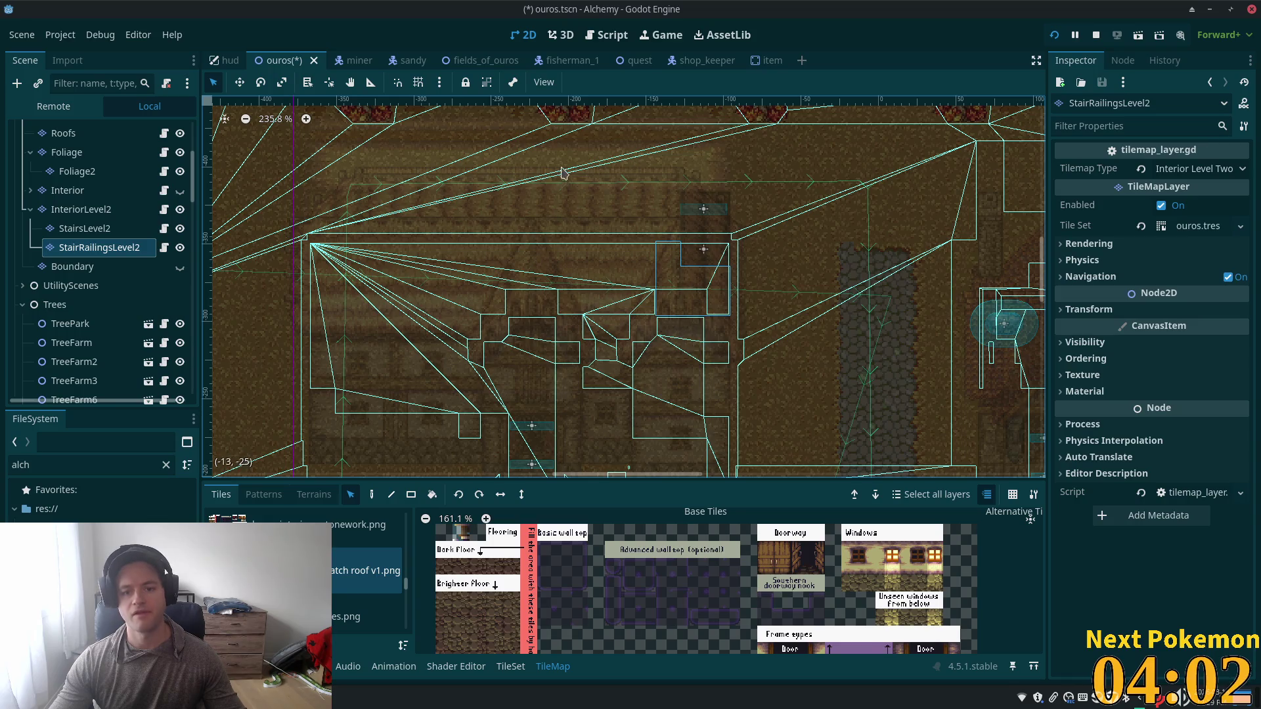
{"action": "key", "text": "ctrl+v"}
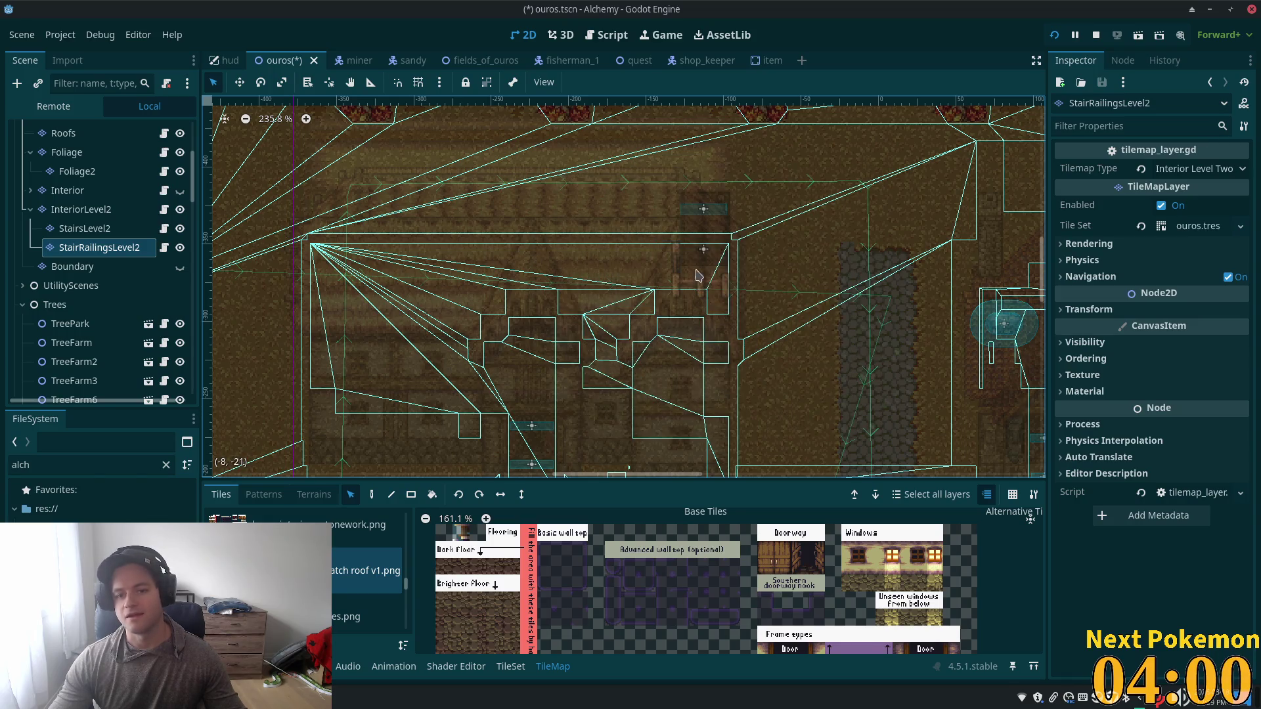
{"action": "left_click", "coordinate": [698, 276]}
{"action": "key", "text": "ctrl+s"}
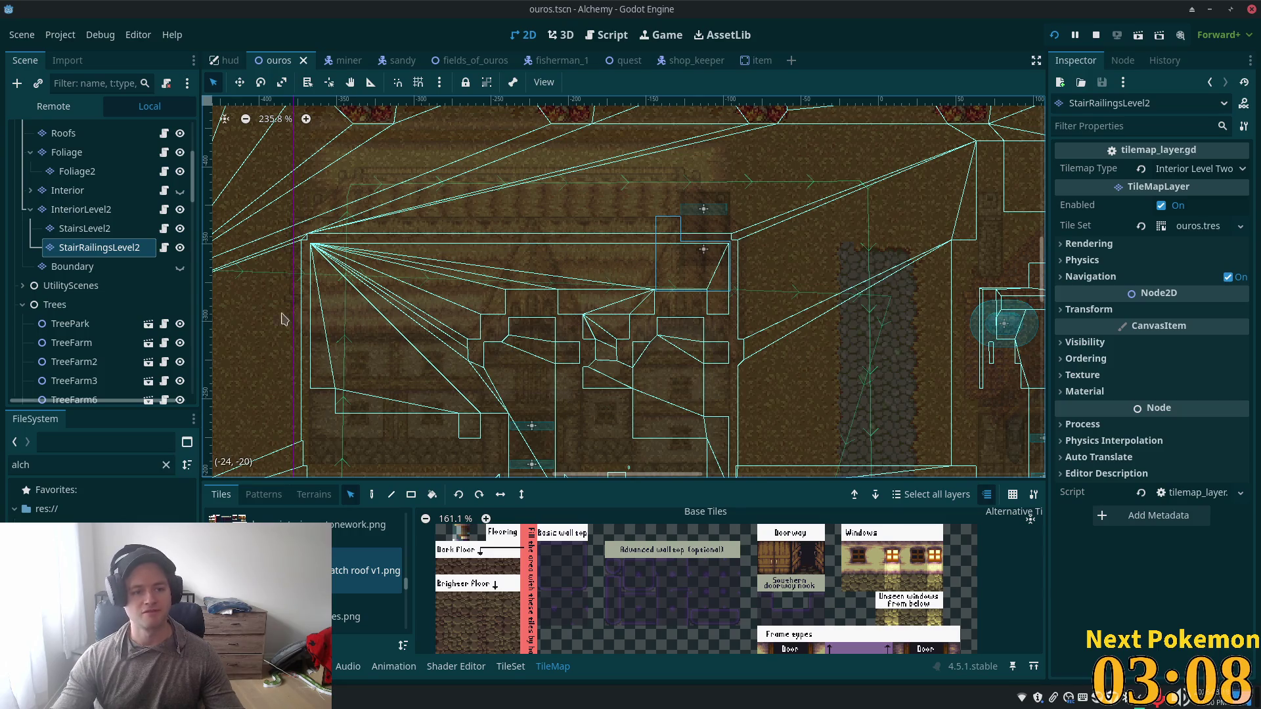
{"action": "left_click", "coordinate": [72, 210]}
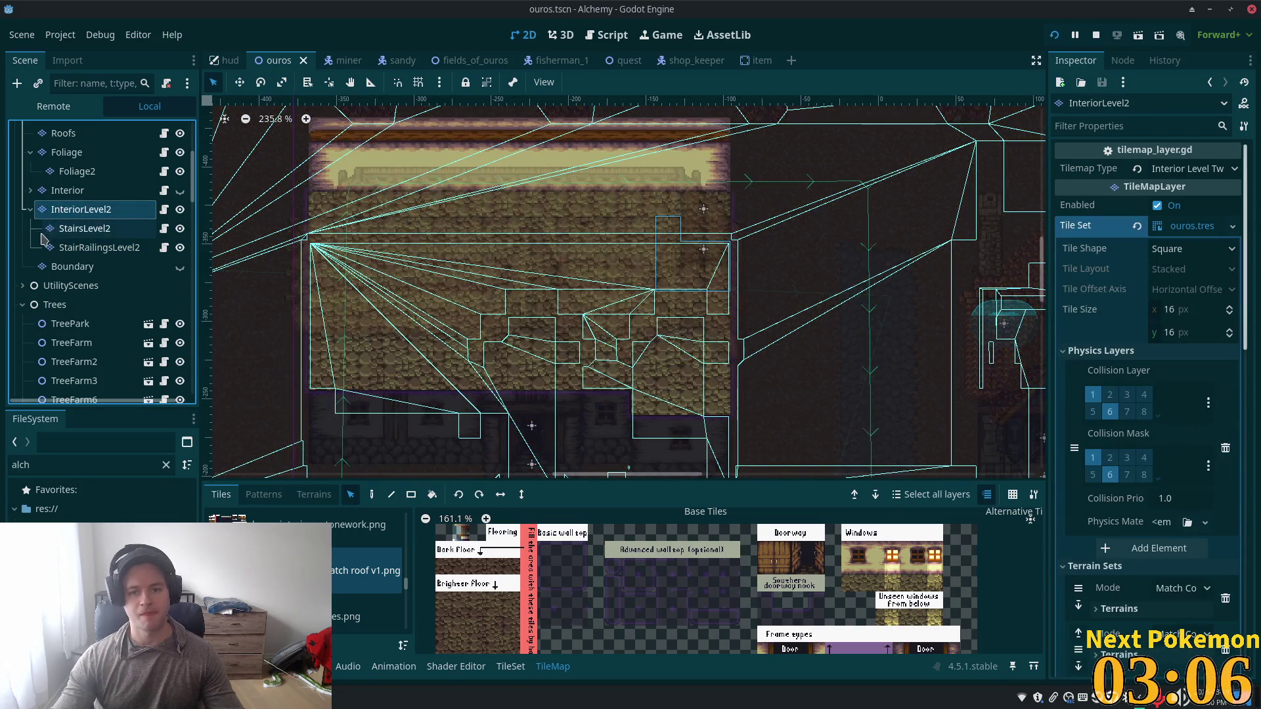
{"action": "left_click", "coordinate": [79, 228]}
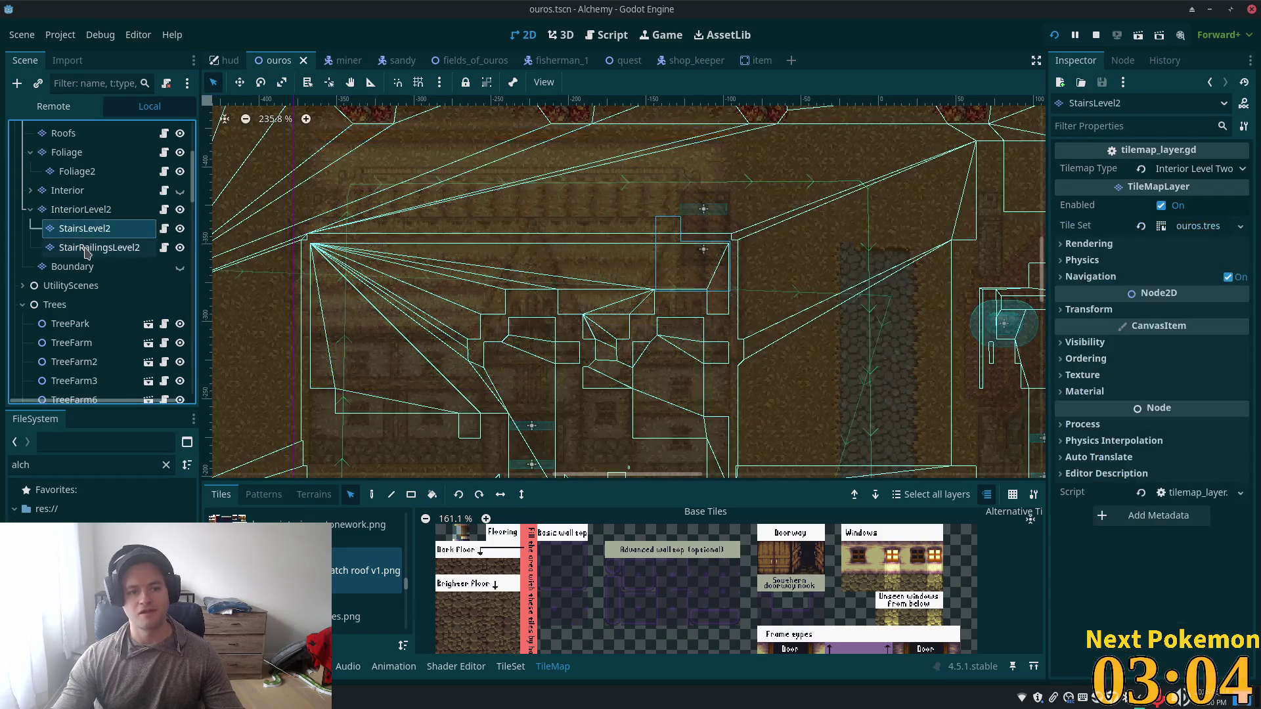
{"action": "left_click", "coordinate": [85, 249]}
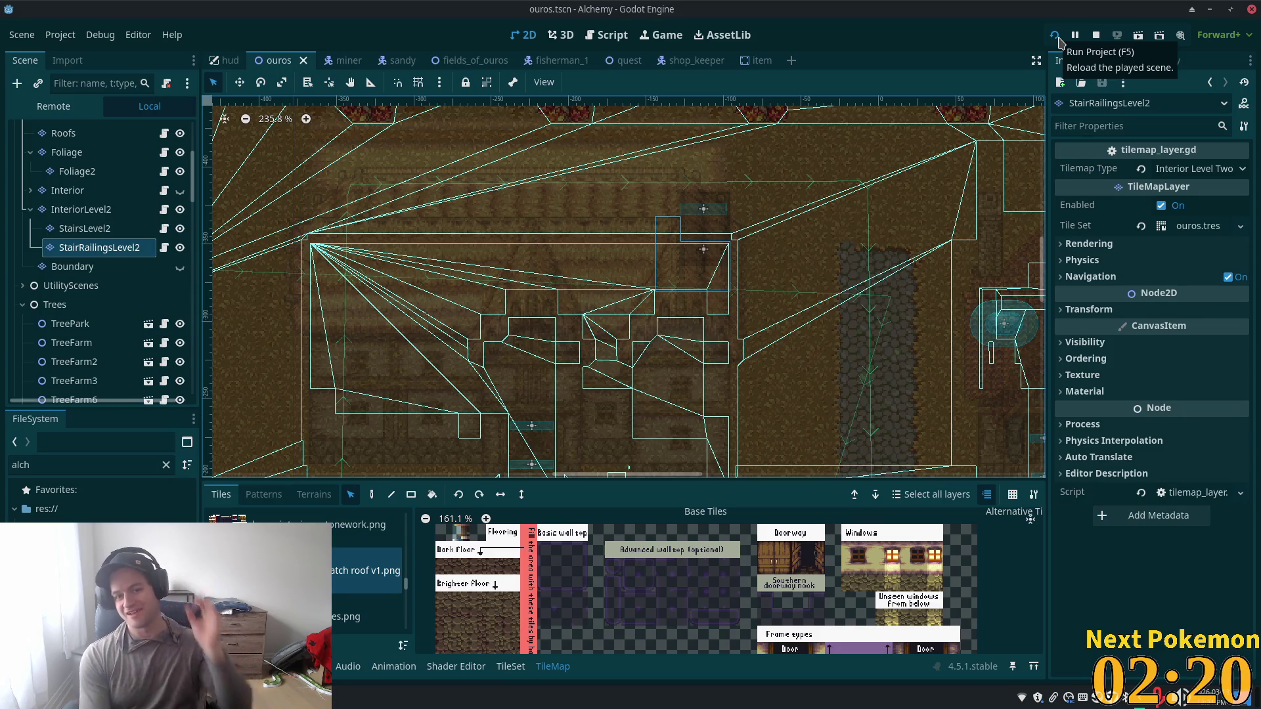
Step: Restart the game and walk the hero into the house, up the stairs and back down
{"action": "left_click", "coordinate": [1056, 37]}
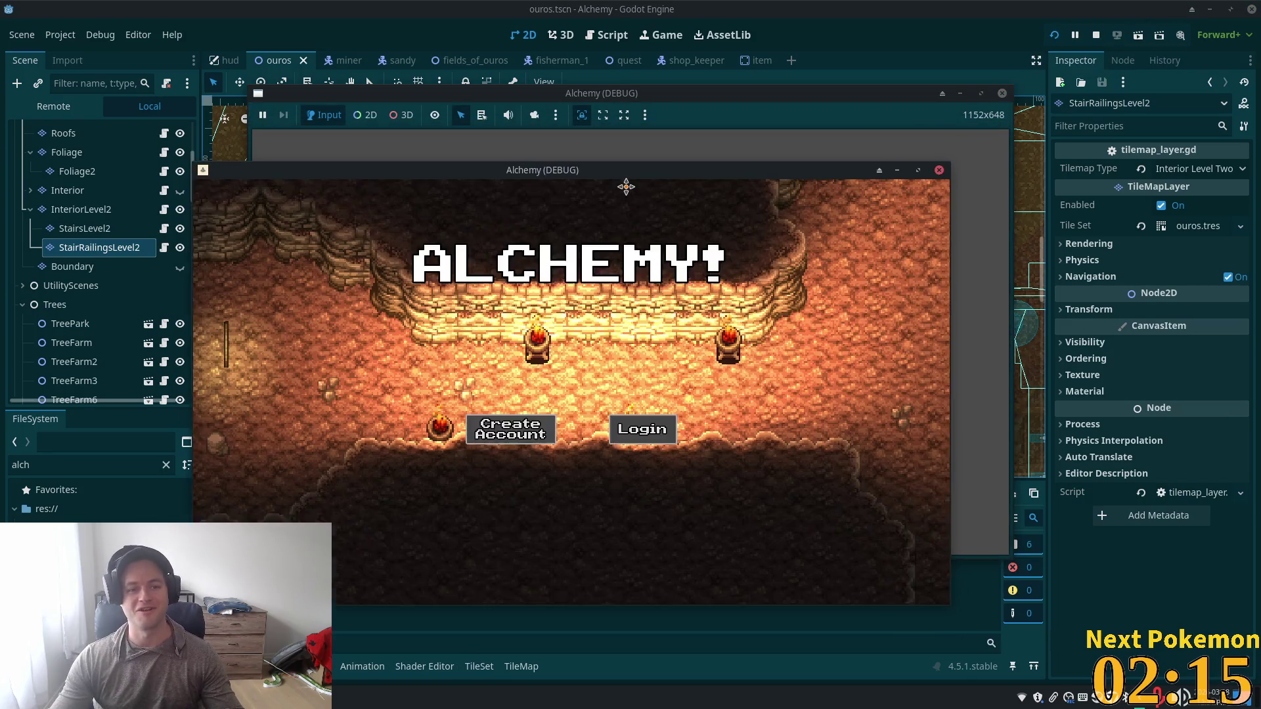
{"action": "left_click_drag", "start_coordinate": [626, 188], "coordinate": [566, 199]}
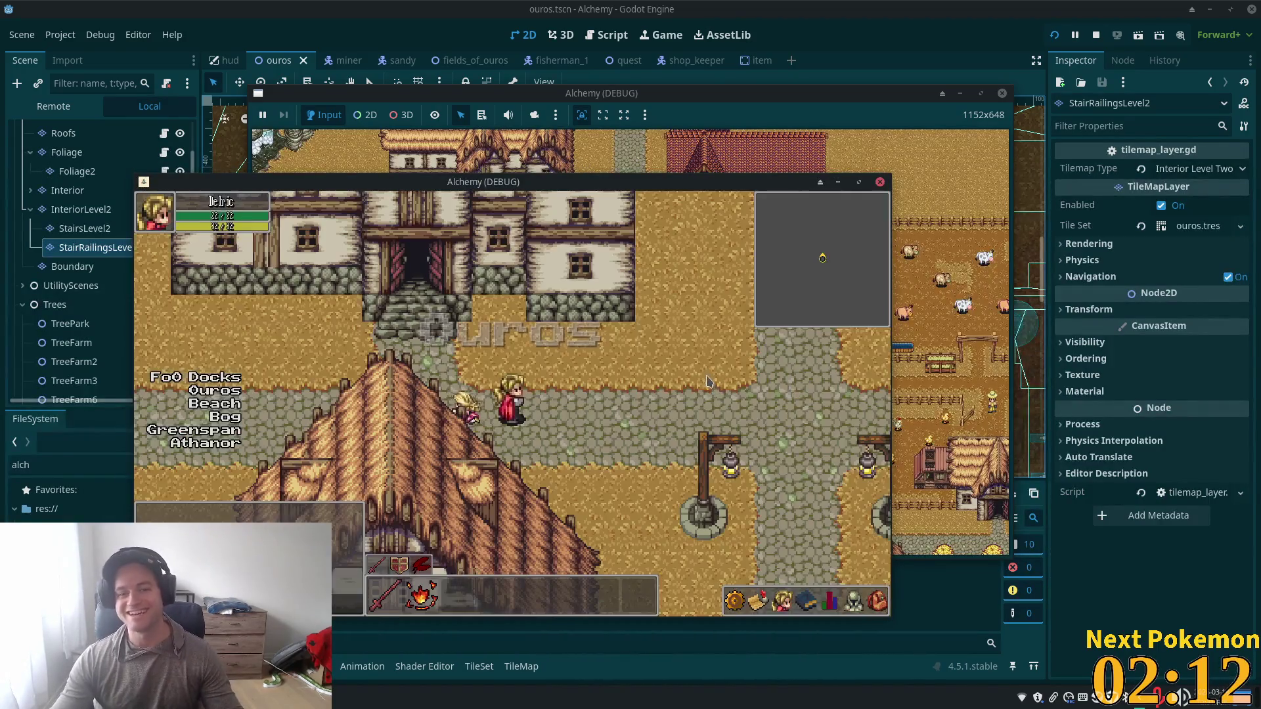
{"action": "key", "text": "Up"}
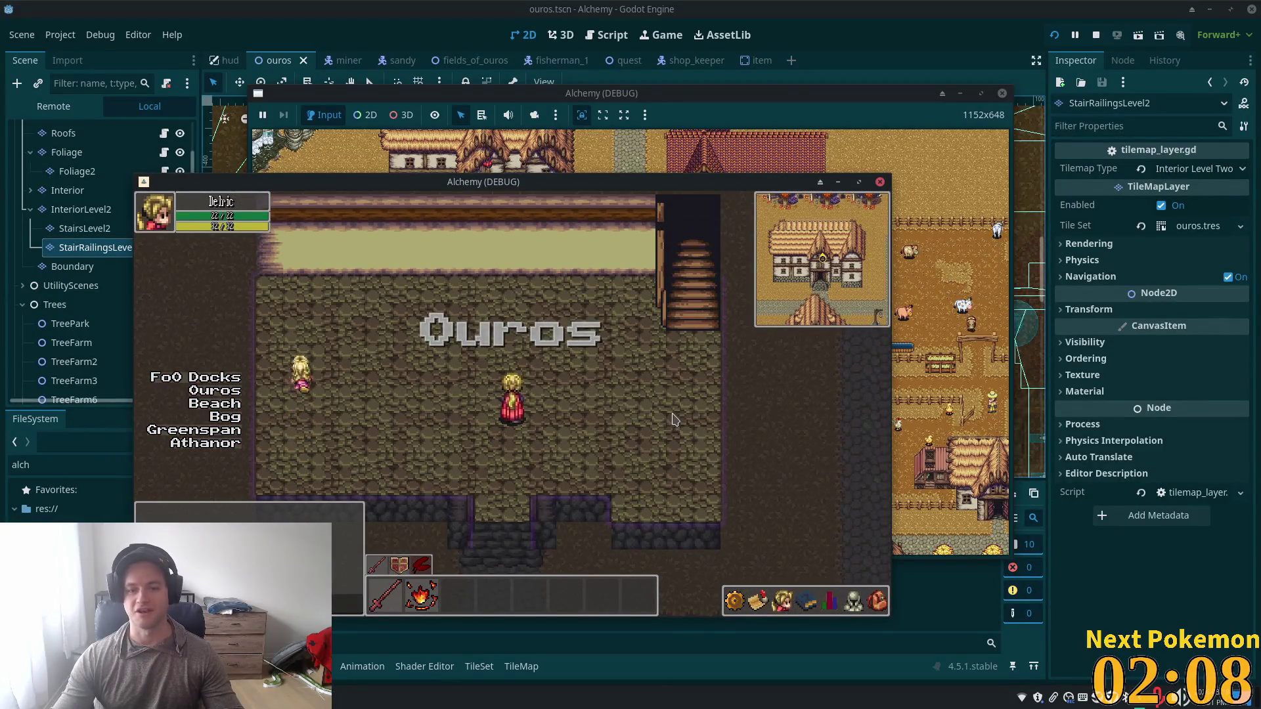
{"action": "key", "text": "Right"}
{"action": "key", "text": "Right"}
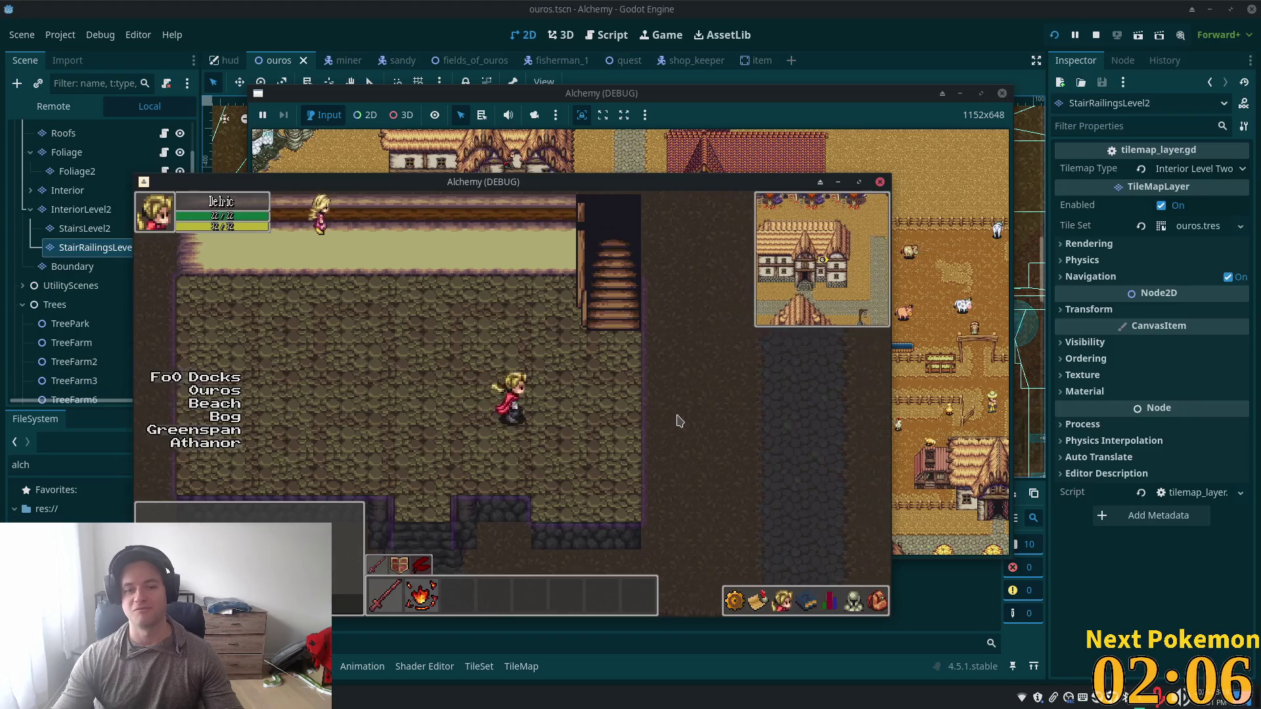
{"action": "key", "text": "Up"}
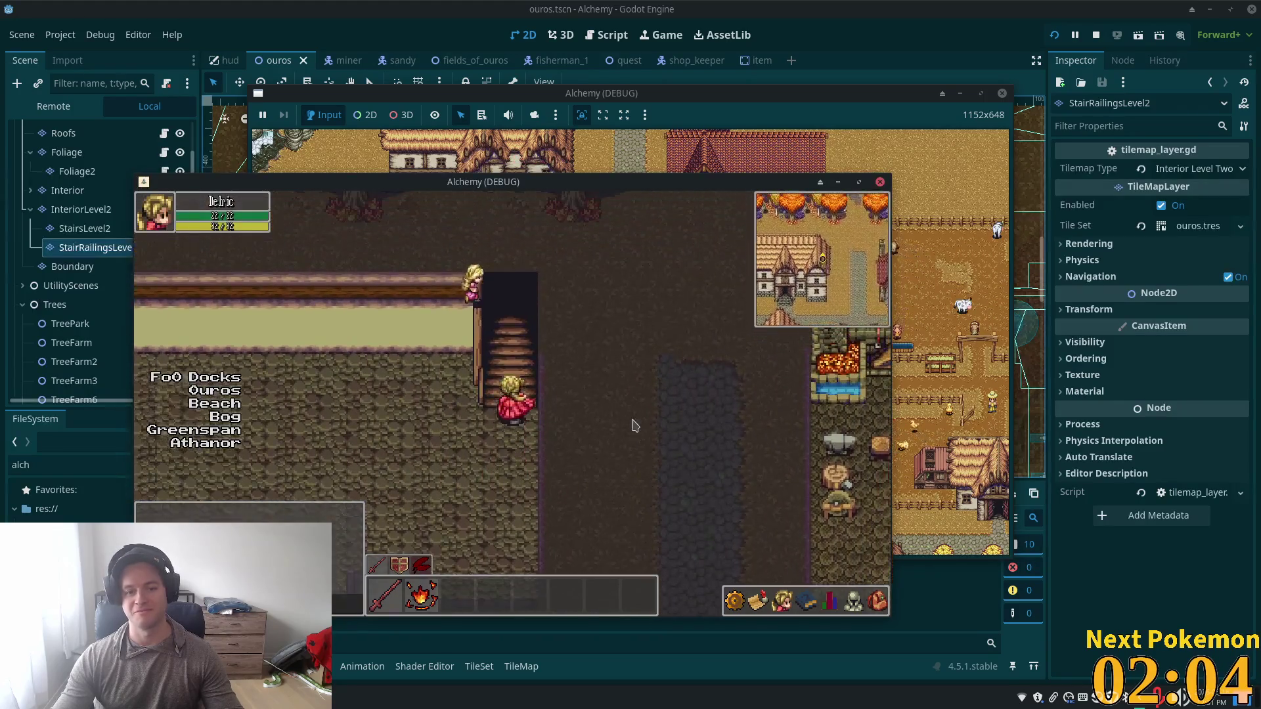
{"action": "key", "text": "Up"}
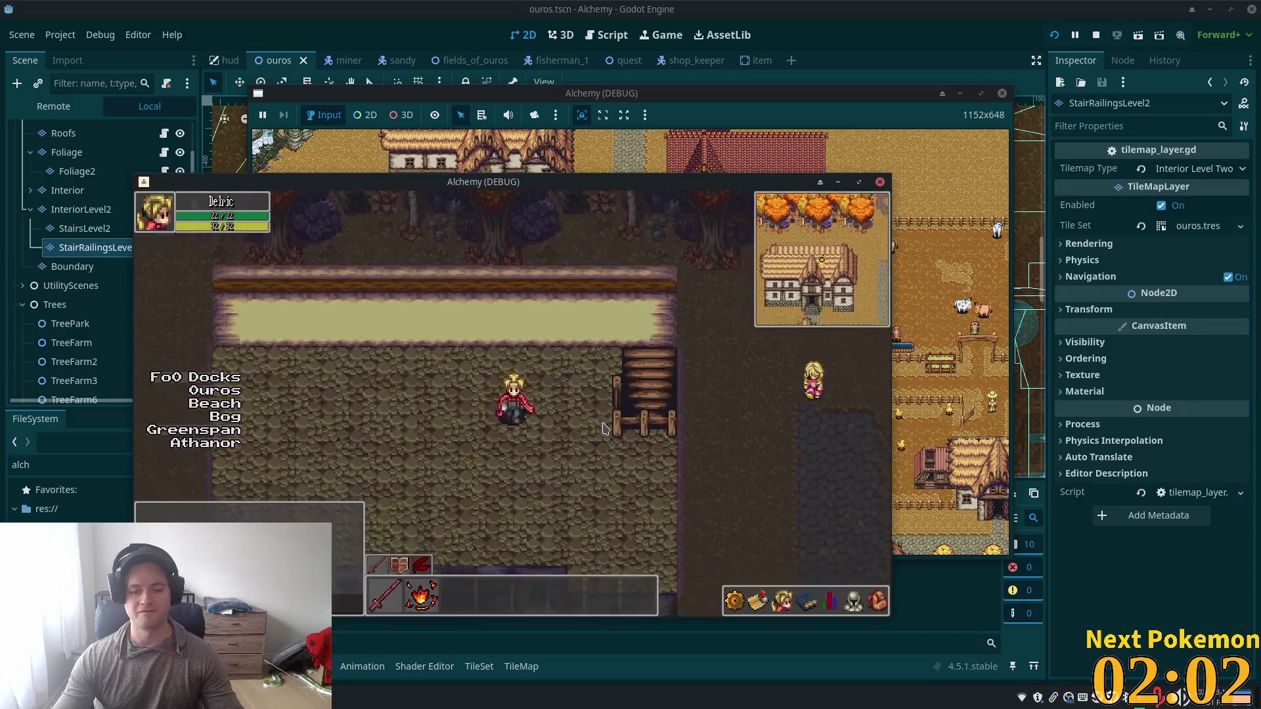
{"action": "key", "text": "Left"}
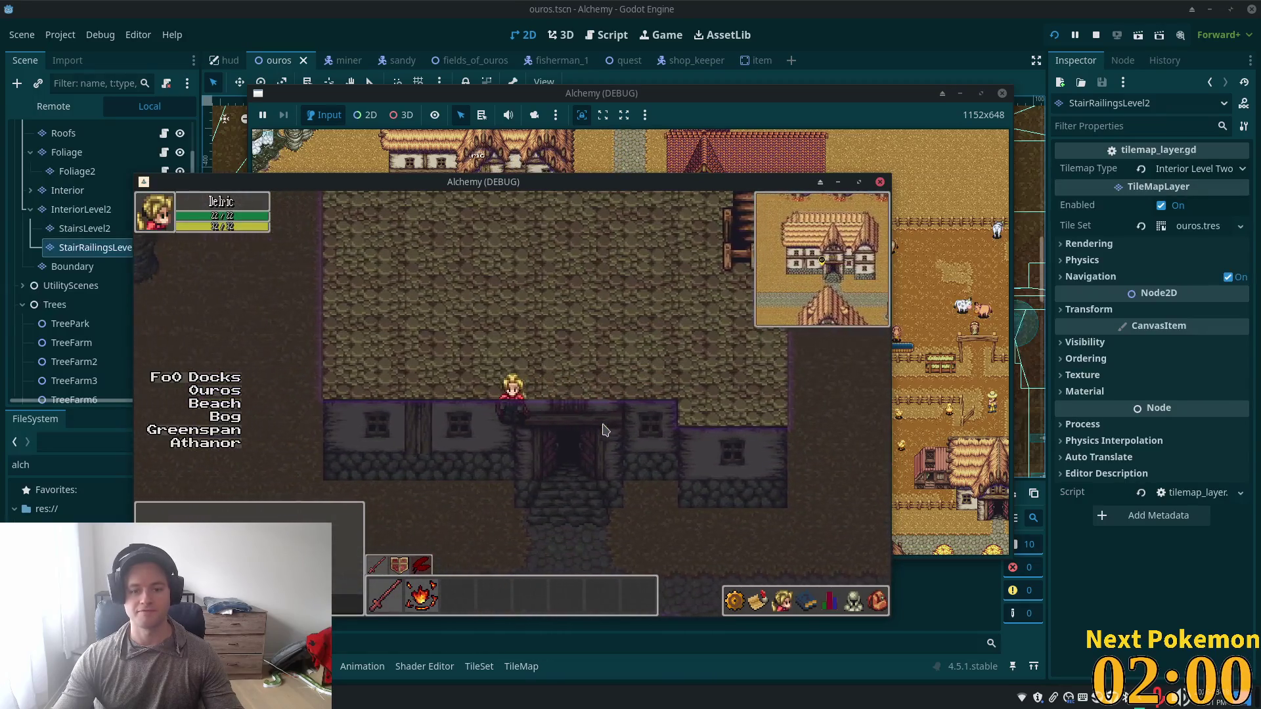
{"action": "key", "text": "Left"}
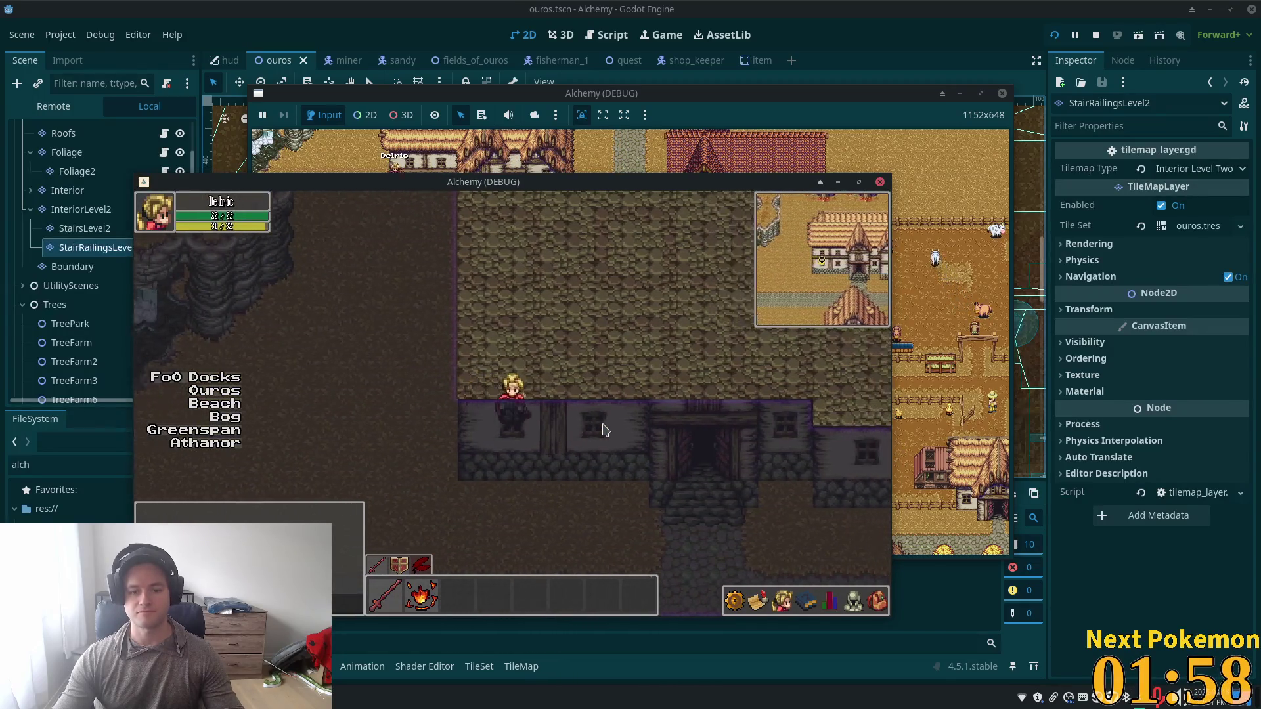
{"action": "key", "text": "Up"}
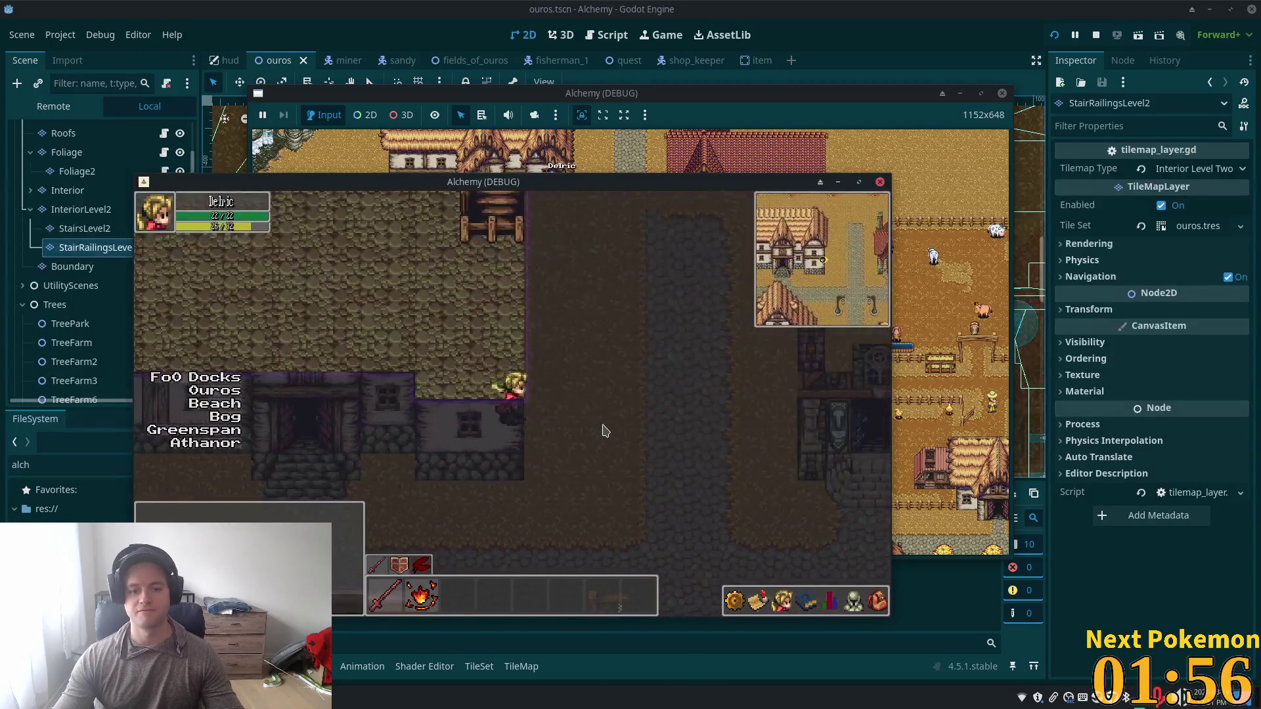
{"action": "key", "text": "Left"}
{"action": "key", "text": "Down"}
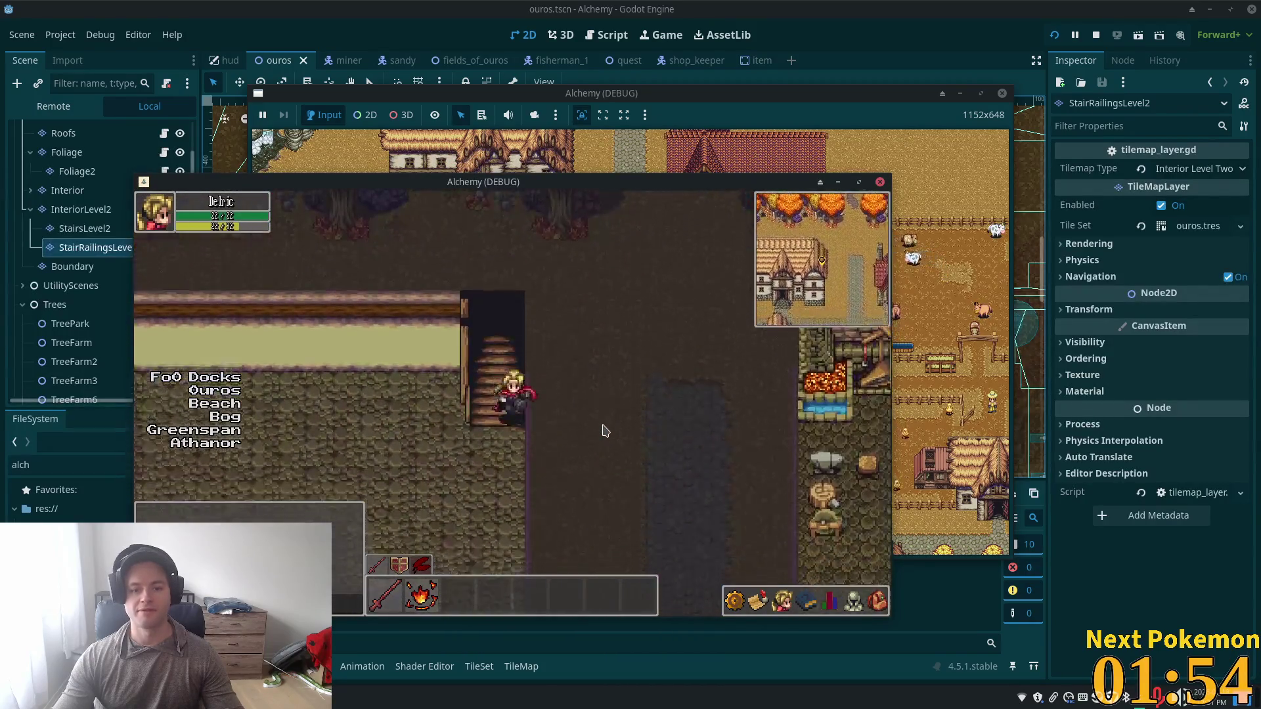
{"action": "key", "text": "Left"}
{"action": "key", "text": "Left"}
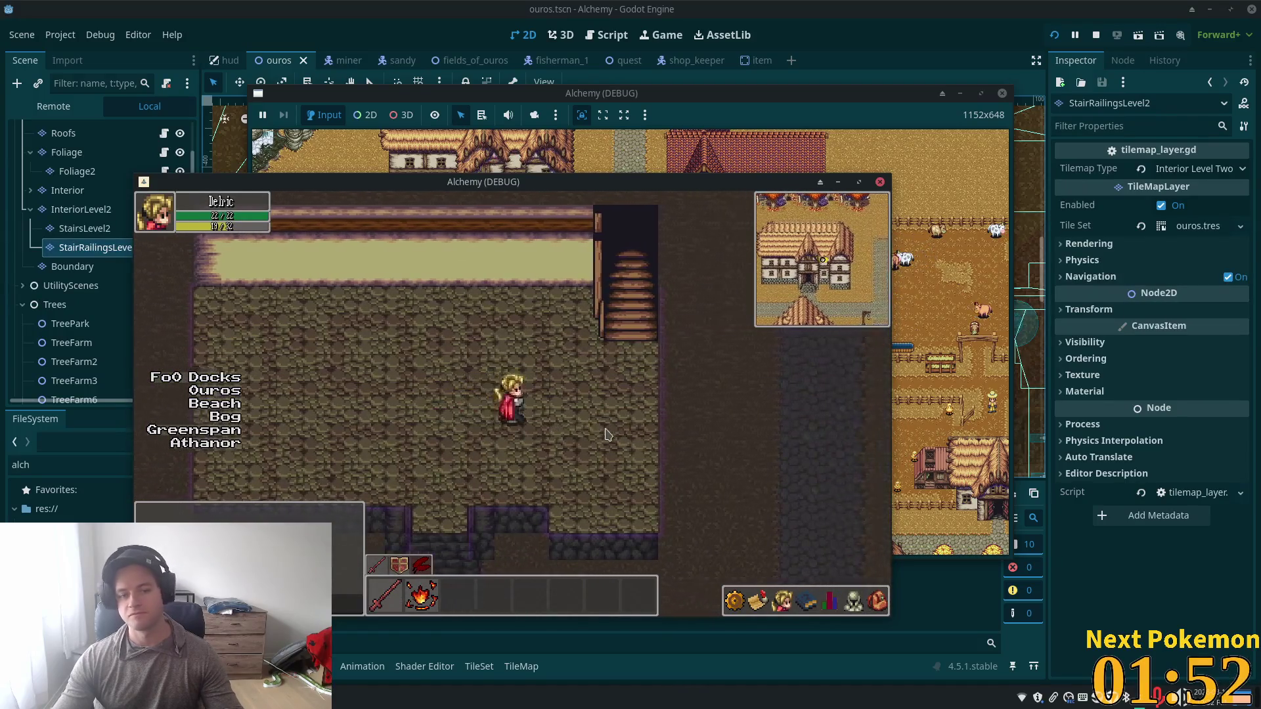
{"action": "key", "text": "Down"}
Step: Return to the cobblestone floor, climb to the upper floor, then walk south across the room
{"action": "key", "text": "Up"}
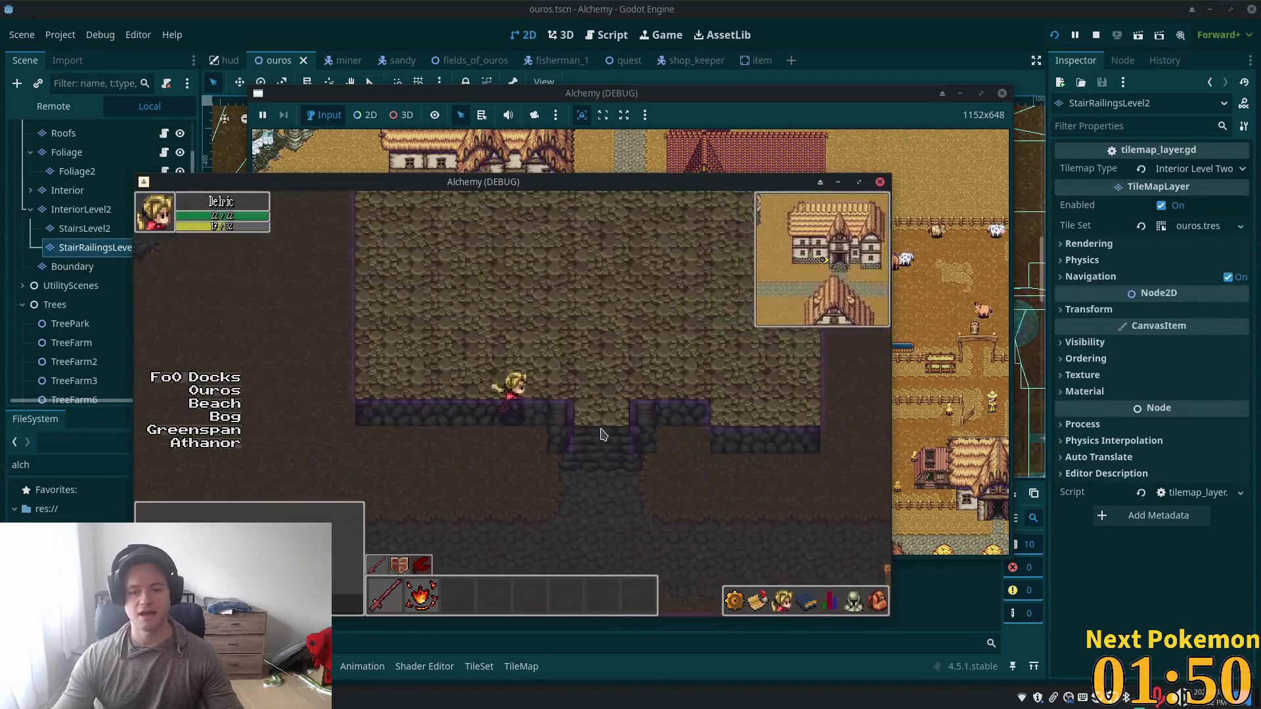
{"action": "key", "text": "Left"}
{"action": "key", "text": "Right"}
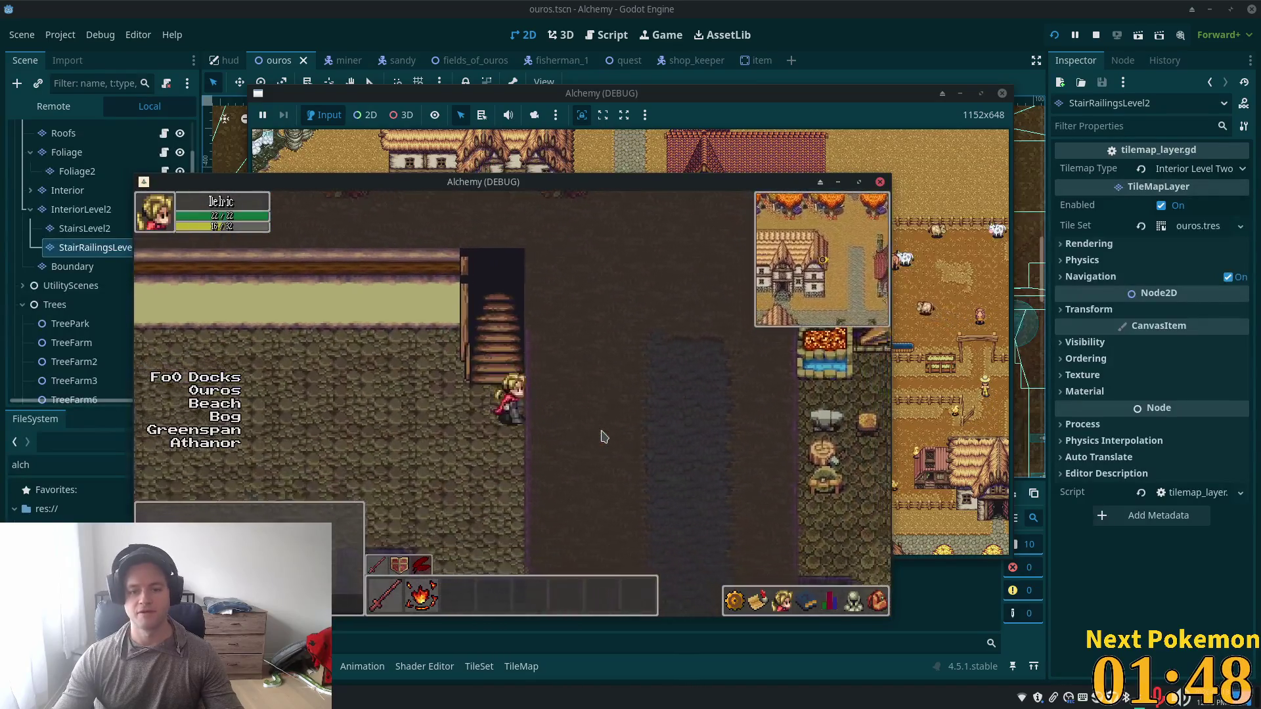
{"action": "key", "text": "Up"}
{"action": "key", "text": "Down"}
{"action": "key", "text": "Down"}
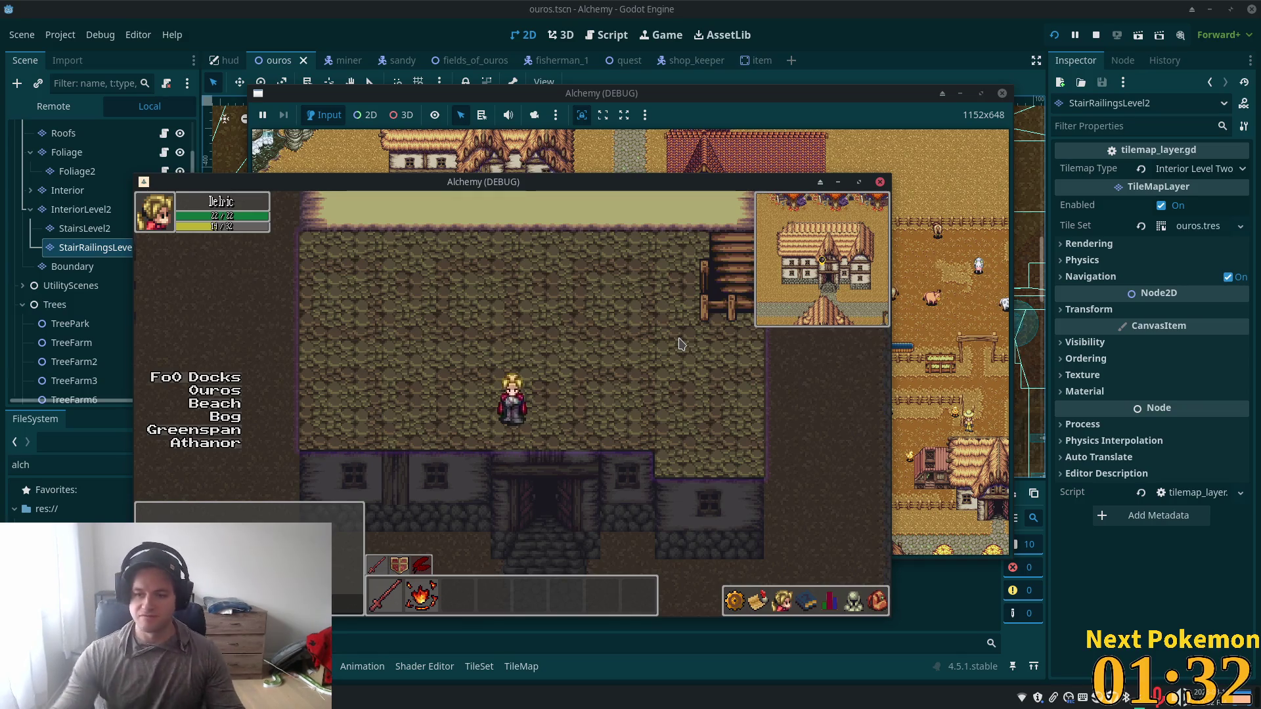
{"action": "key", "text": "Up"}
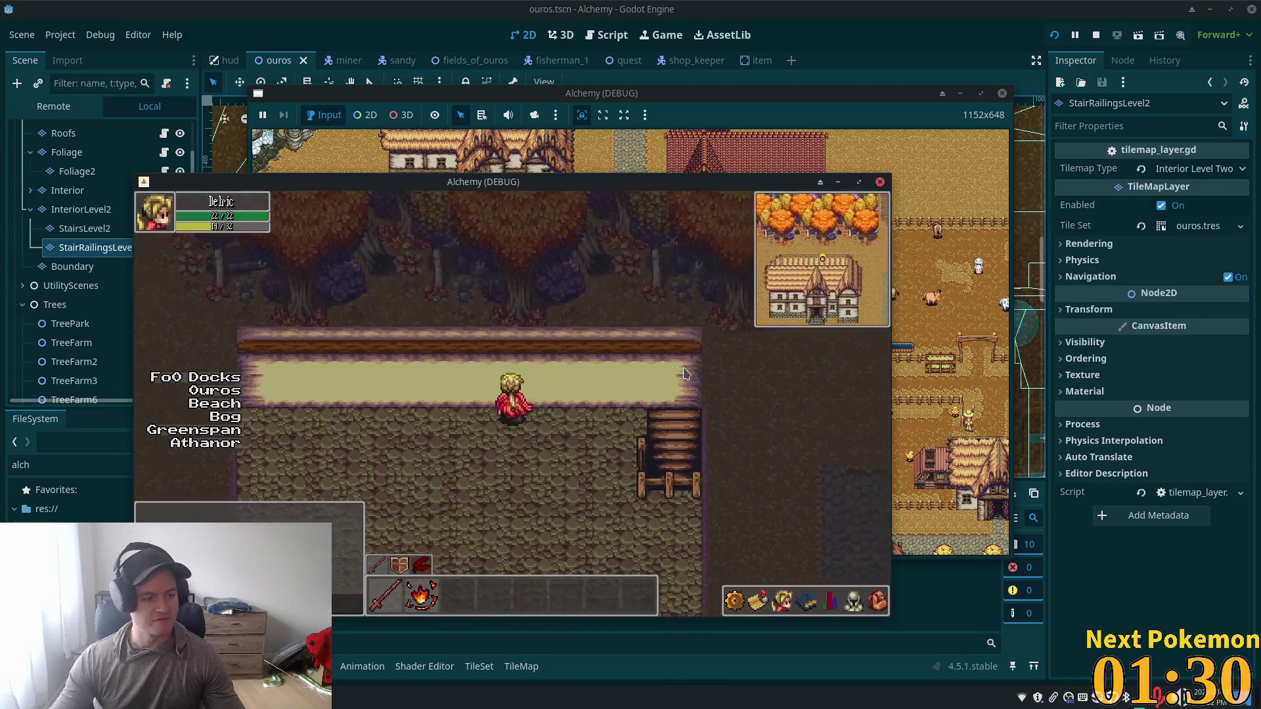
{"action": "key", "text": "Right"}
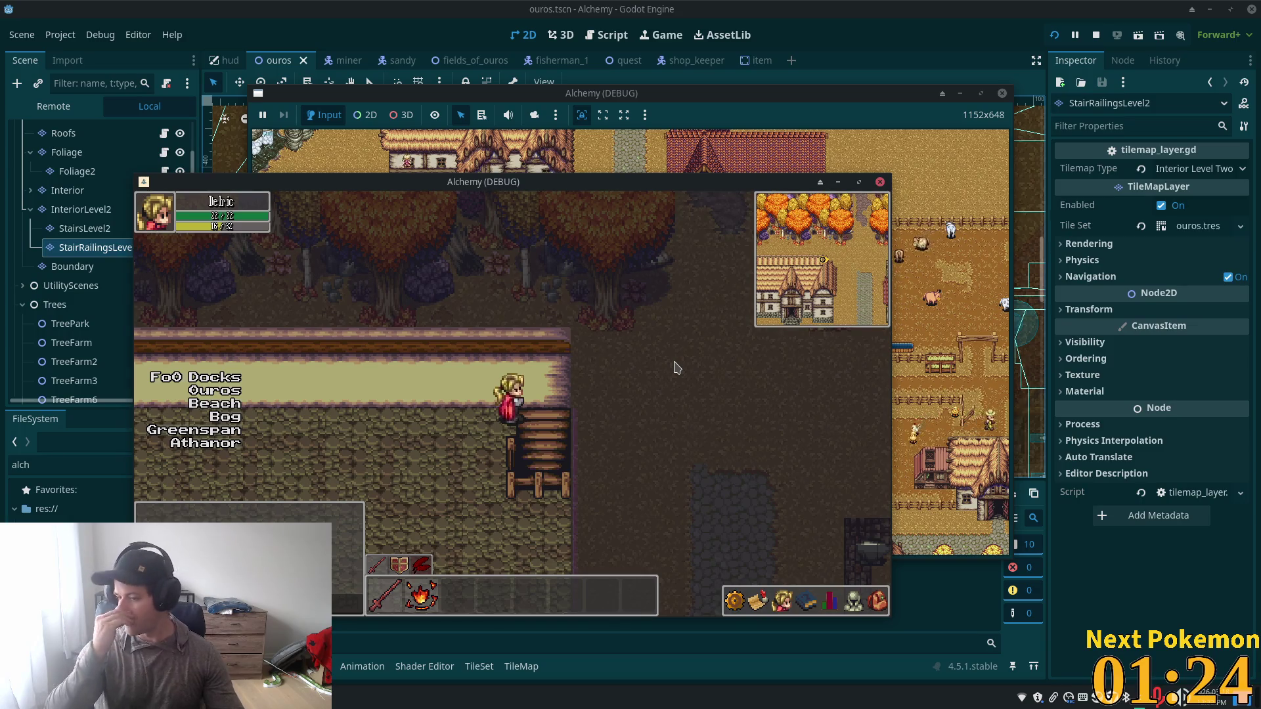
{"action": "key", "text": "Down"}
{"action": "key", "text": "Down"}
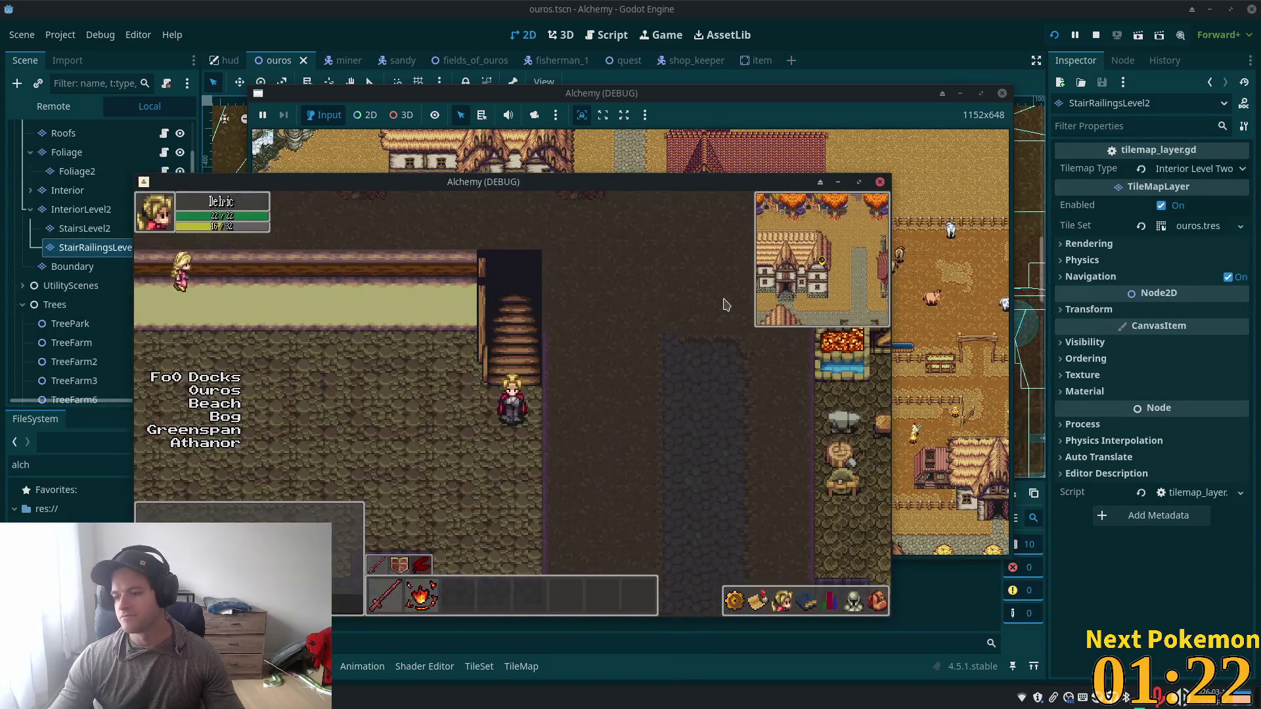
{"action": "key", "text": "Down"}
{"action": "key", "text": "Down"}
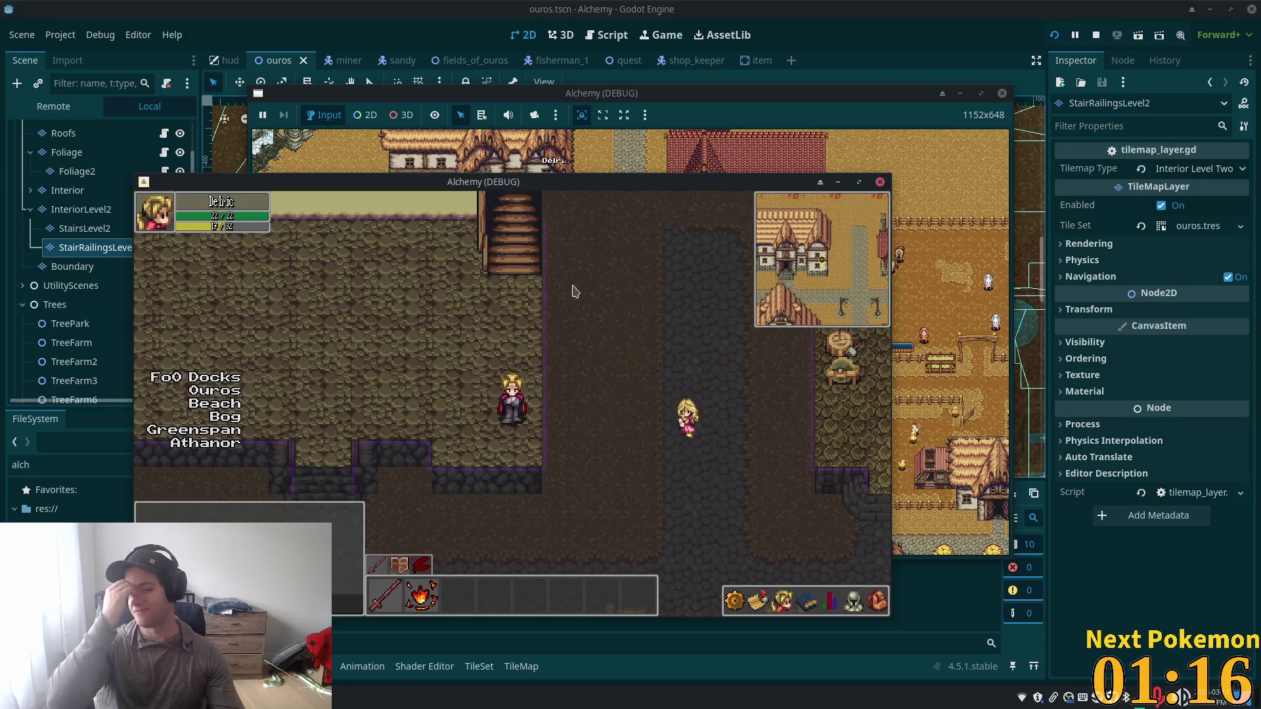
Step: Climb onto the balcony, walk along it, step down across the room and leave into town
{"action": "key", "text": "Up"}
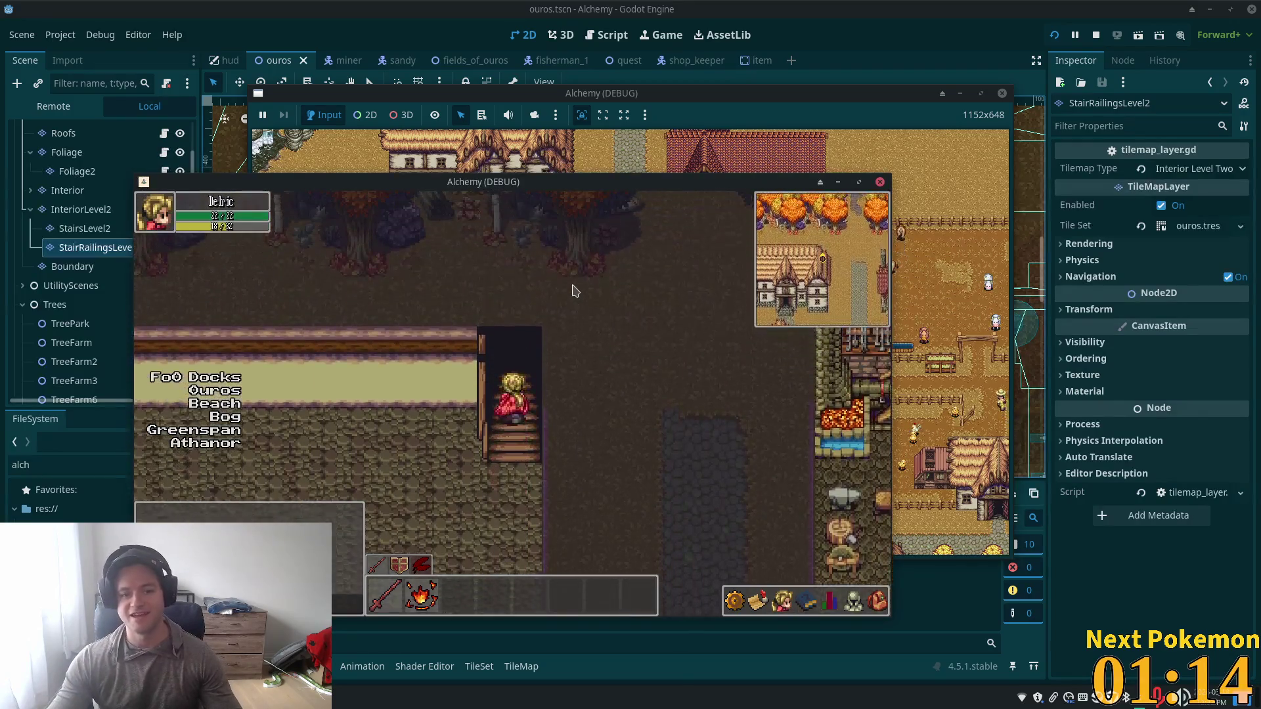
{"action": "key", "text": "Left"}
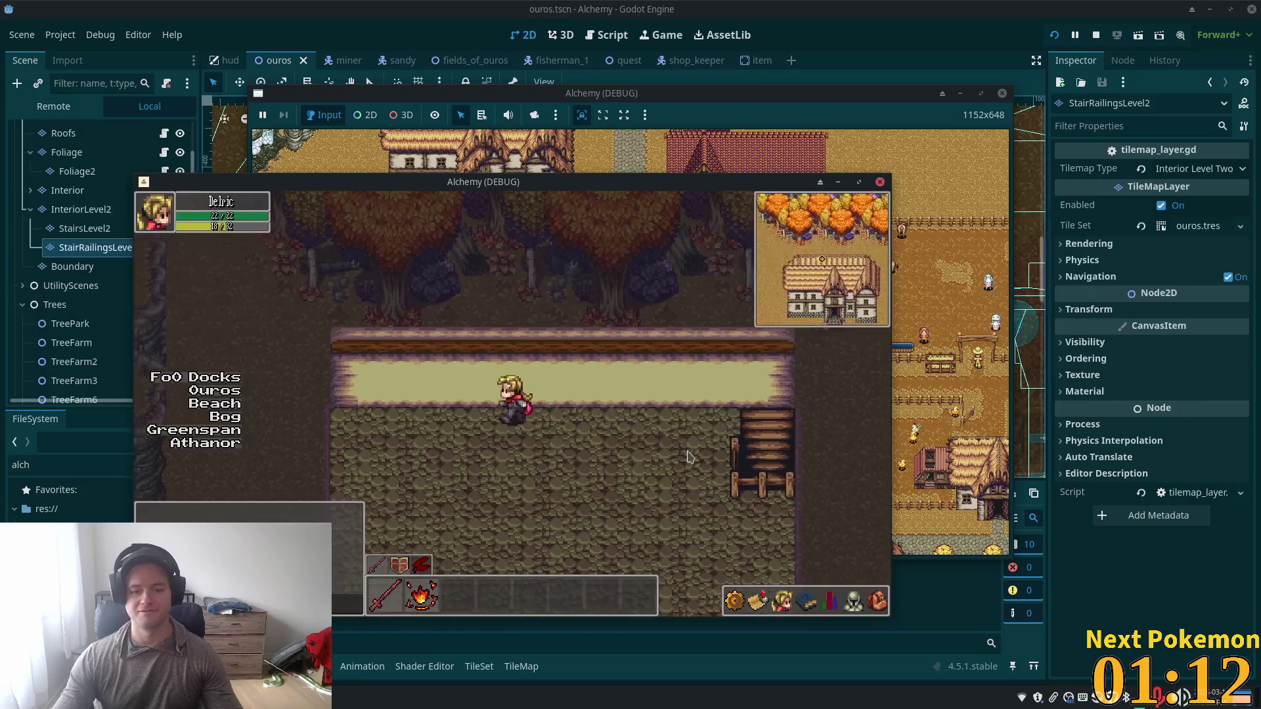
{"action": "key", "text": "Down"}
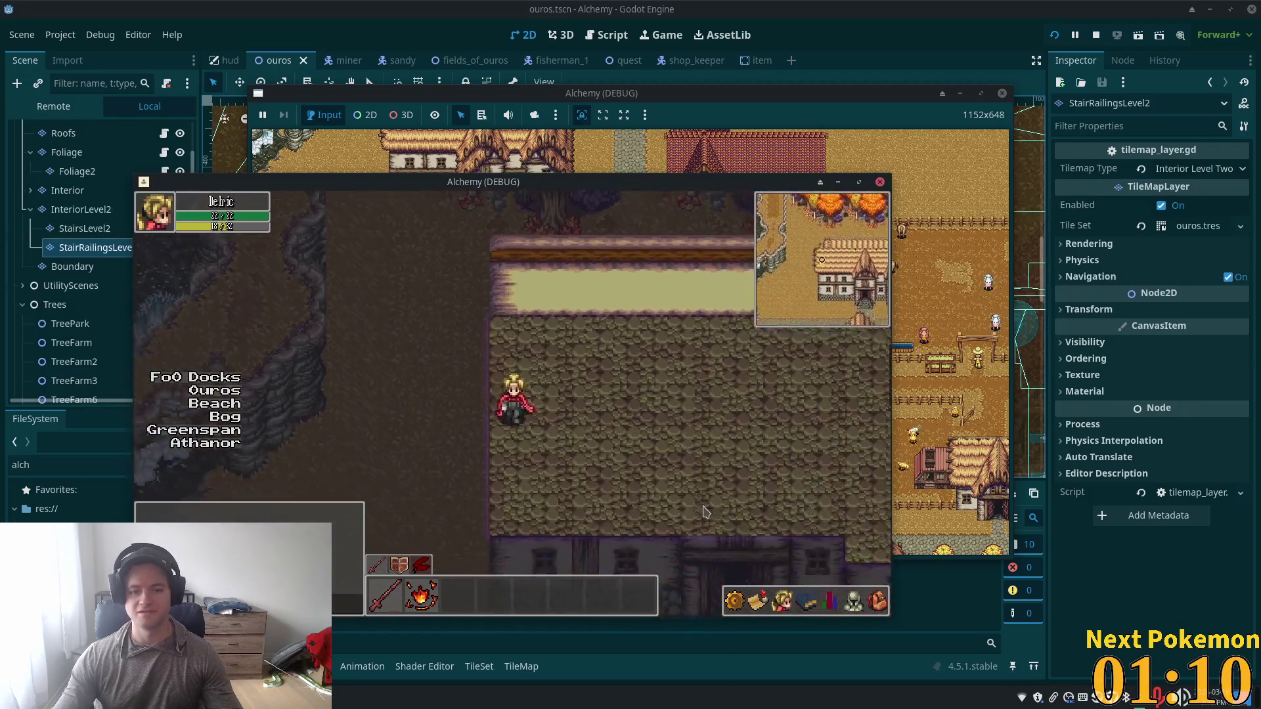
{"action": "key", "text": "Down"}
{"action": "key", "text": "Right"}
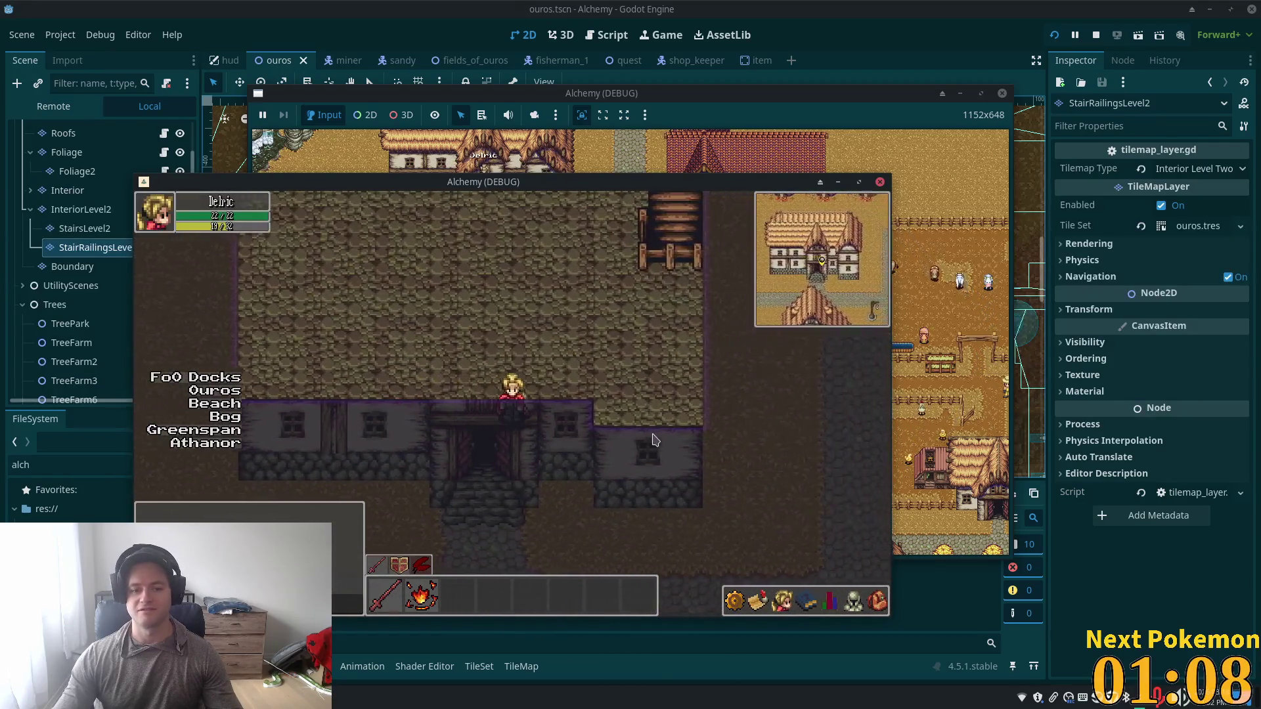
{"action": "key", "text": "Up"}
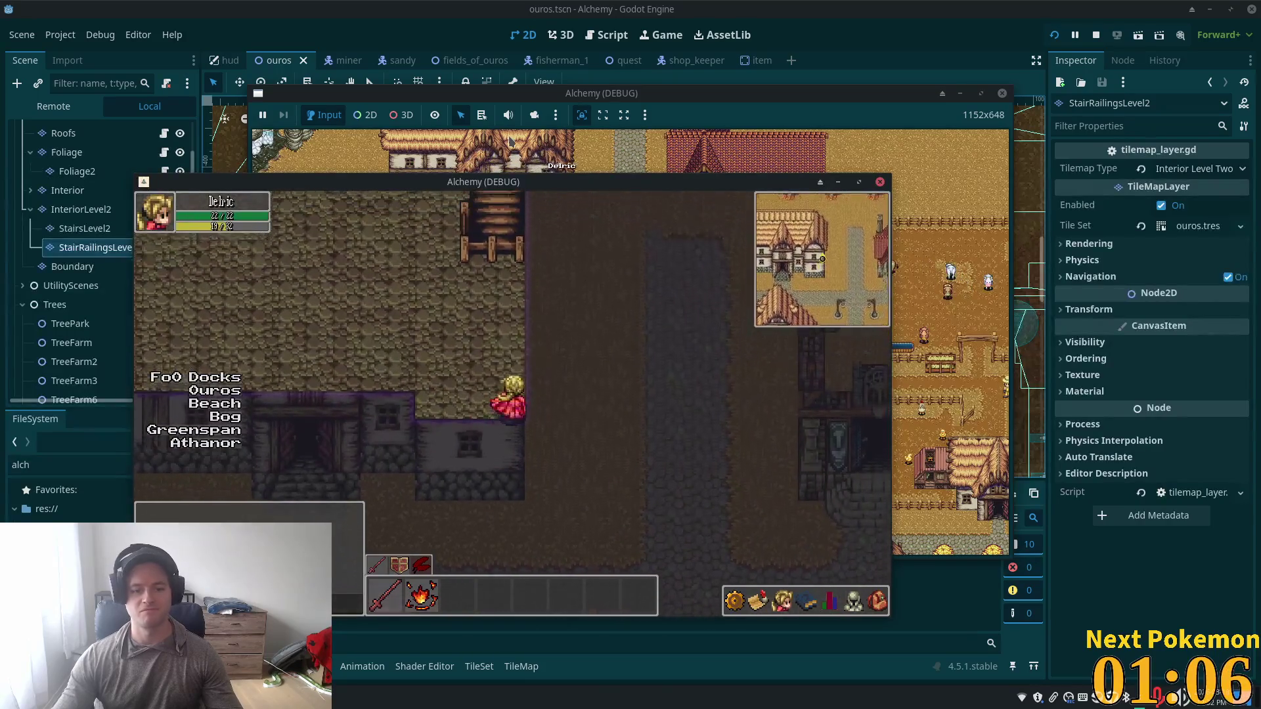
{"action": "key", "text": "Down"}
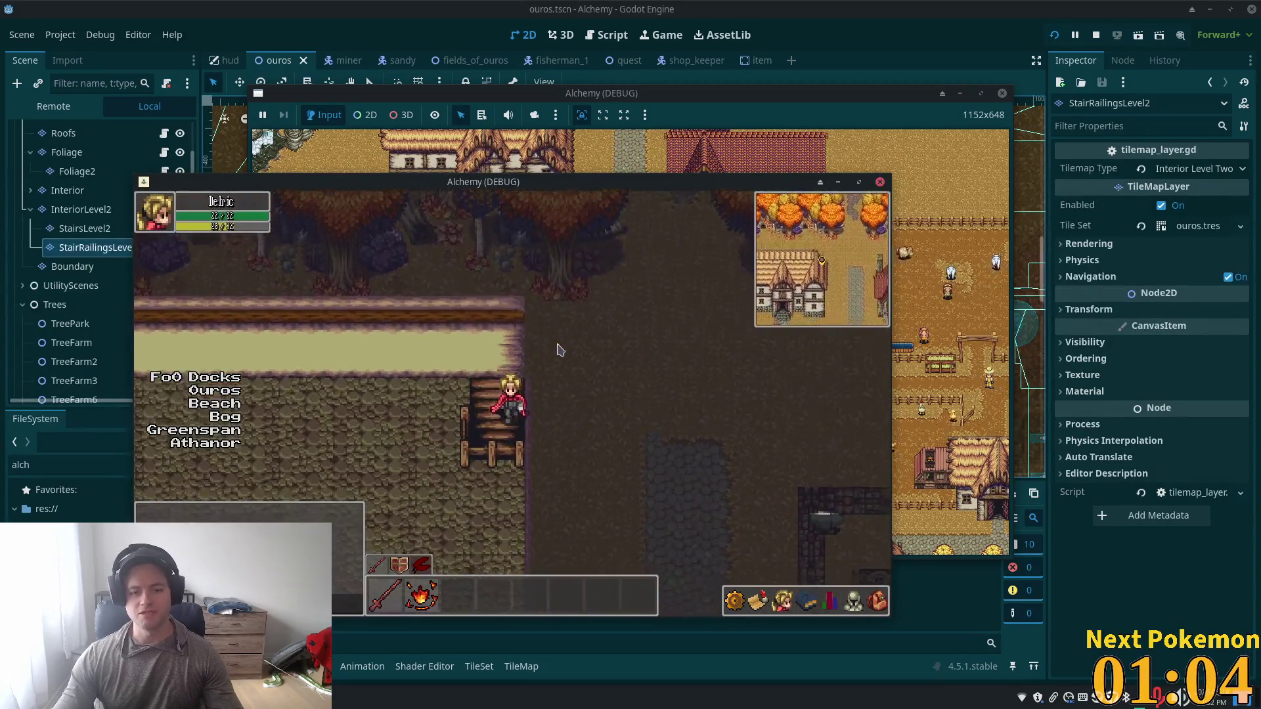
{"action": "key", "text": "Left"}
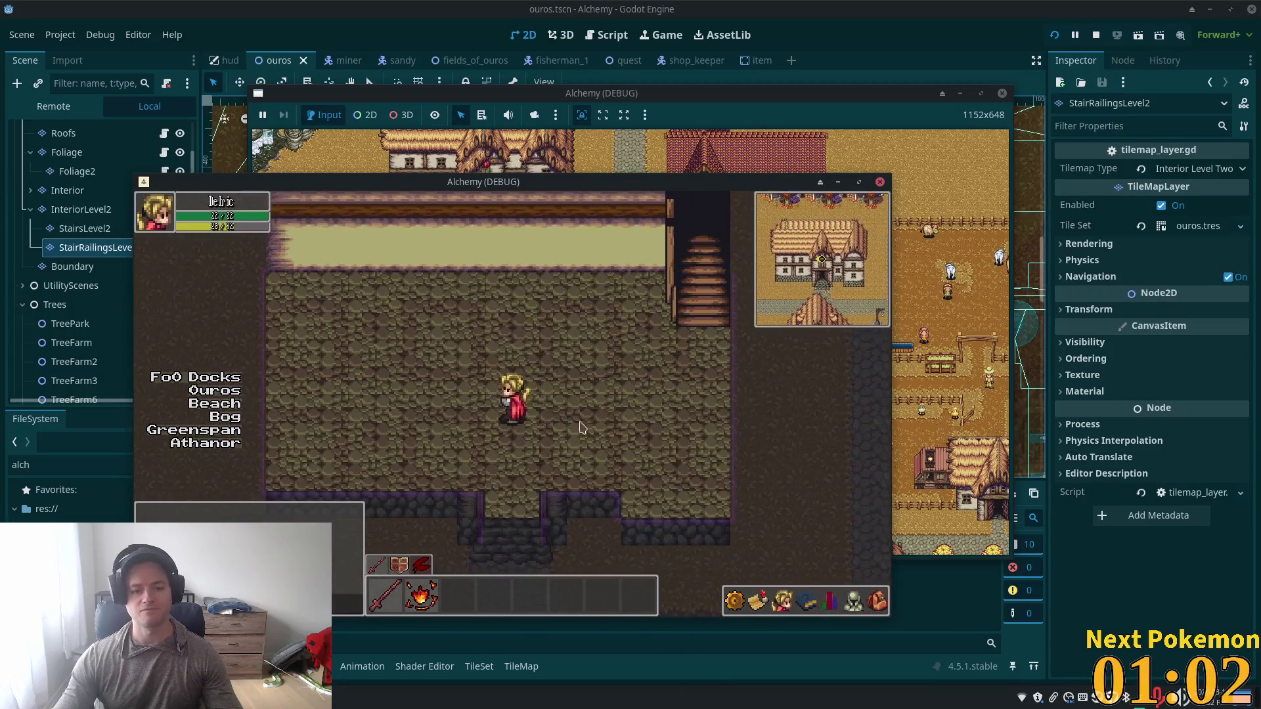
{"action": "key", "text": "Down"}
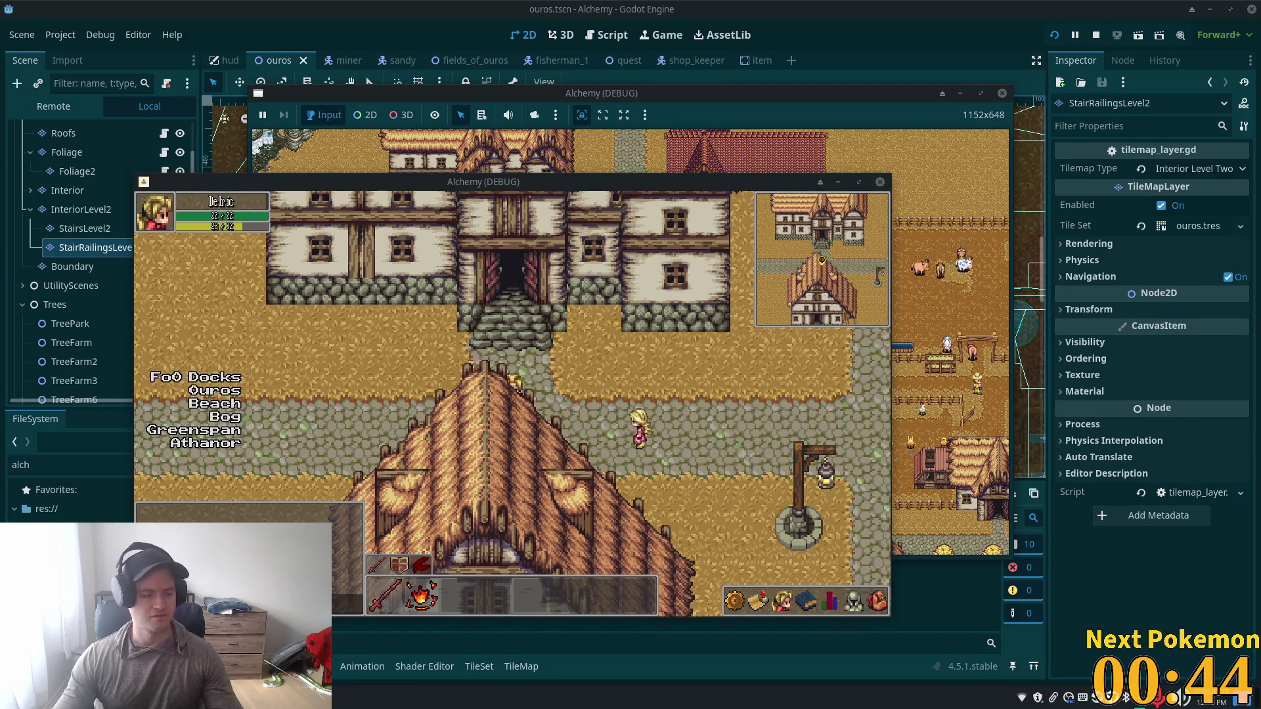
Step: Walk the hero into the house, up the stairs, back down and out along the town path
{"action": "key", "text": "Up"}
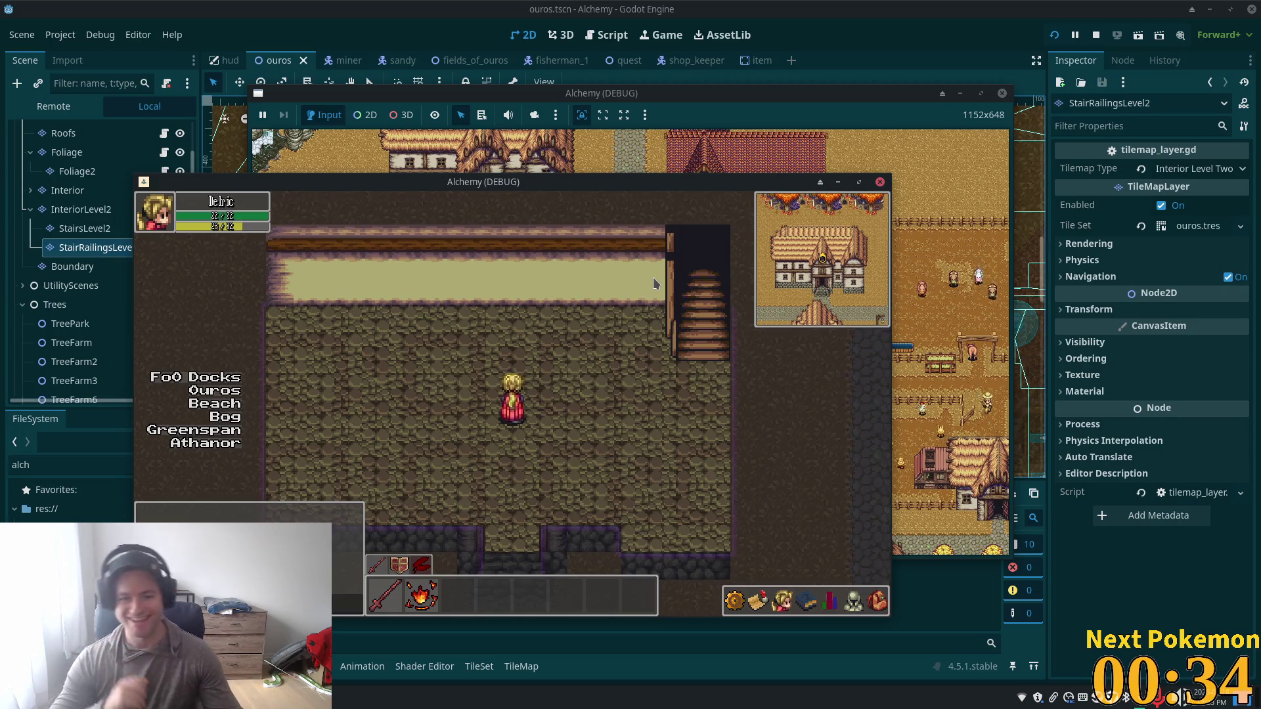
{"action": "key", "text": "Right"}
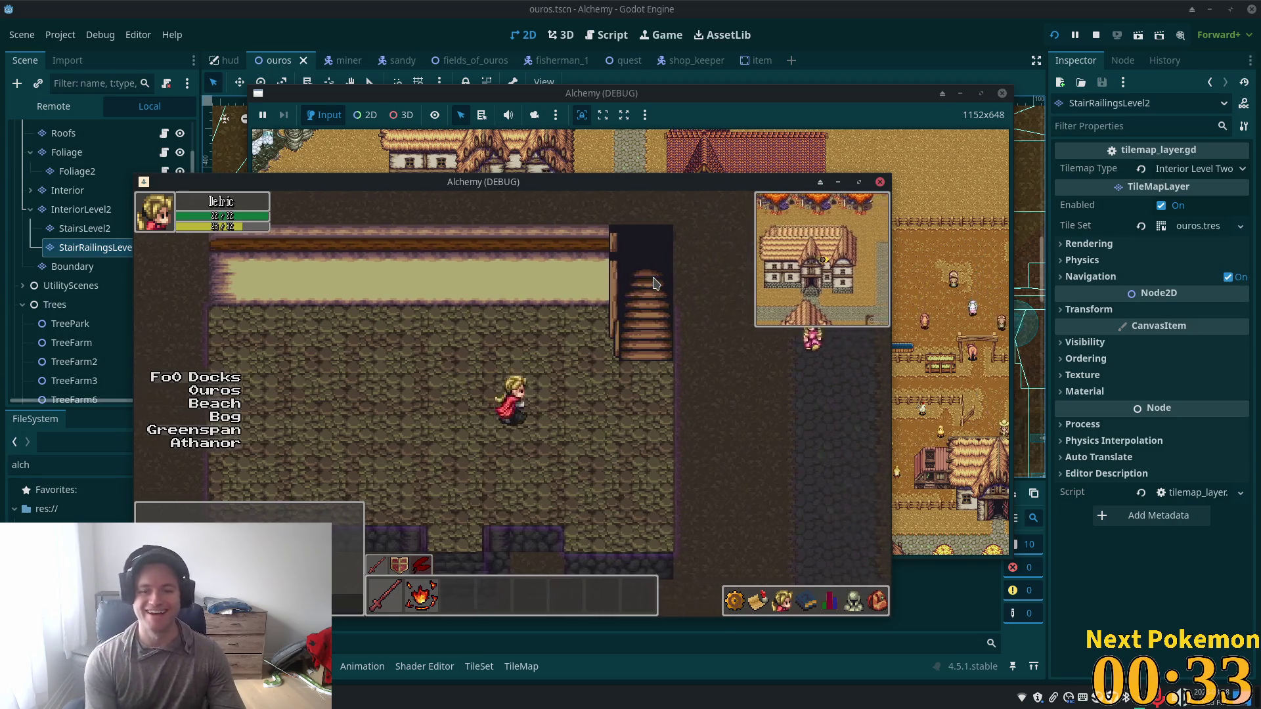
{"action": "key", "text": "Up"}
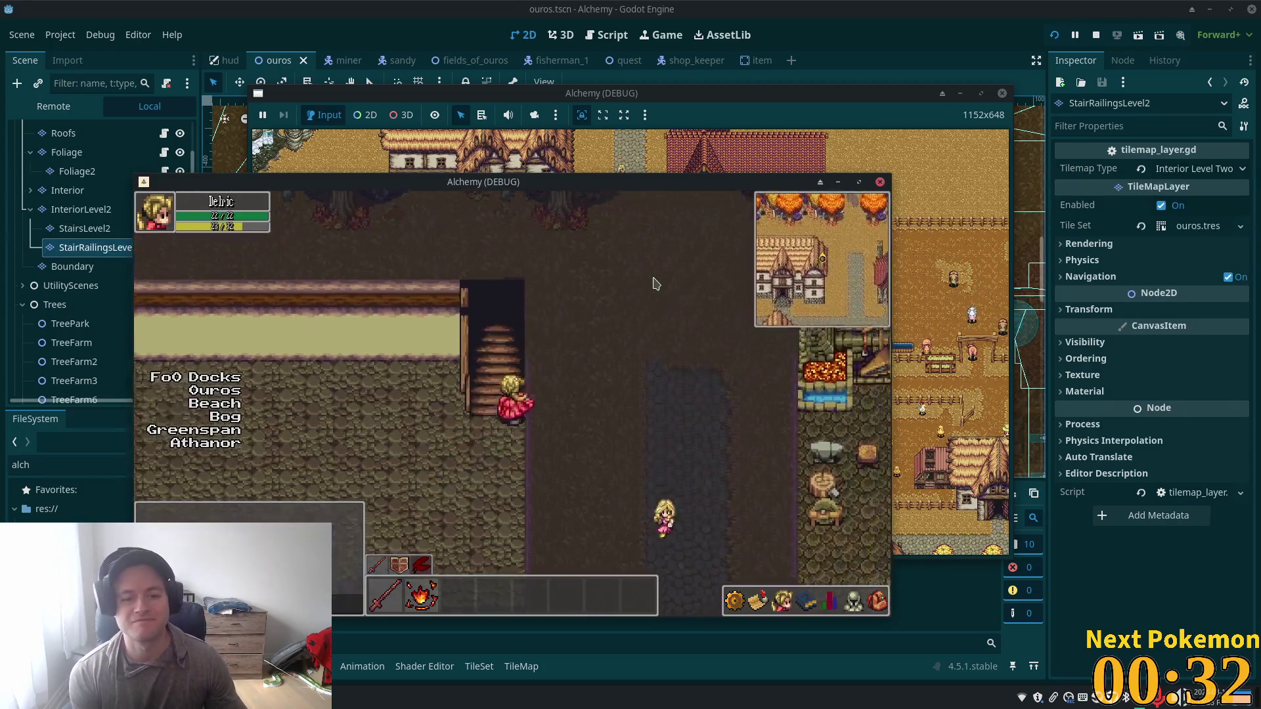
{"action": "key", "text": "Down"}
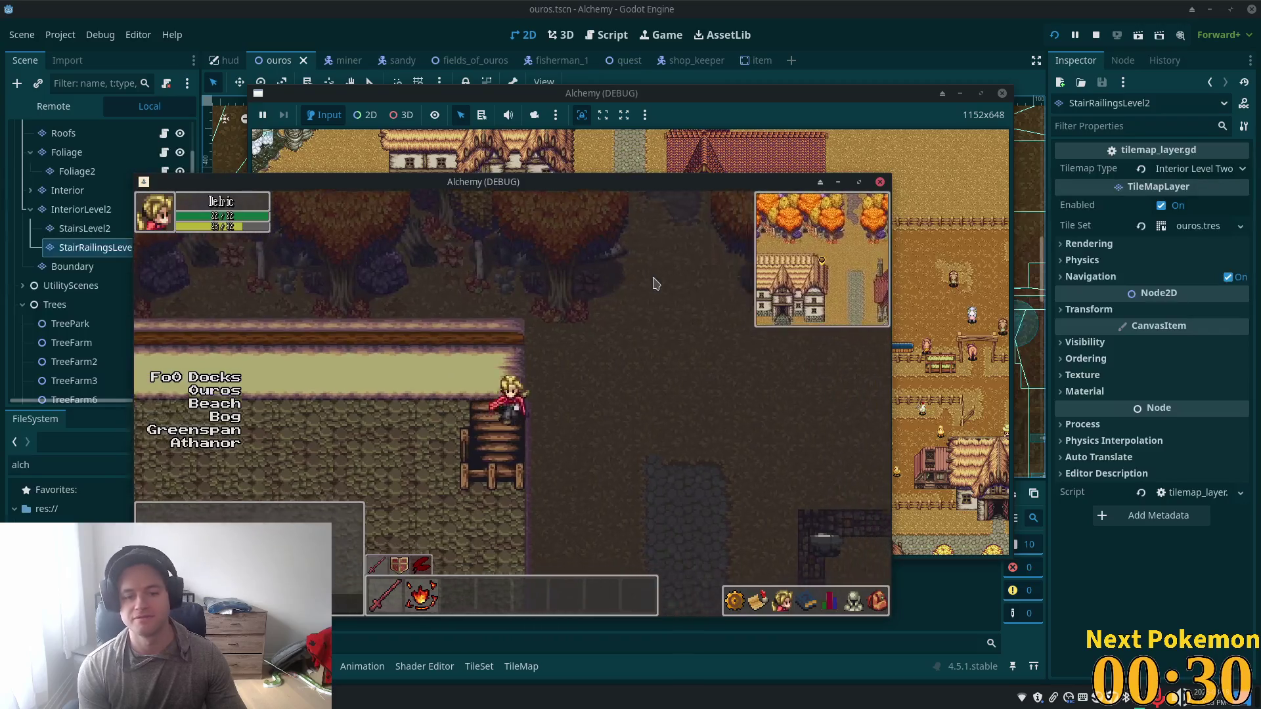
{"action": "key", "text": "Down"}
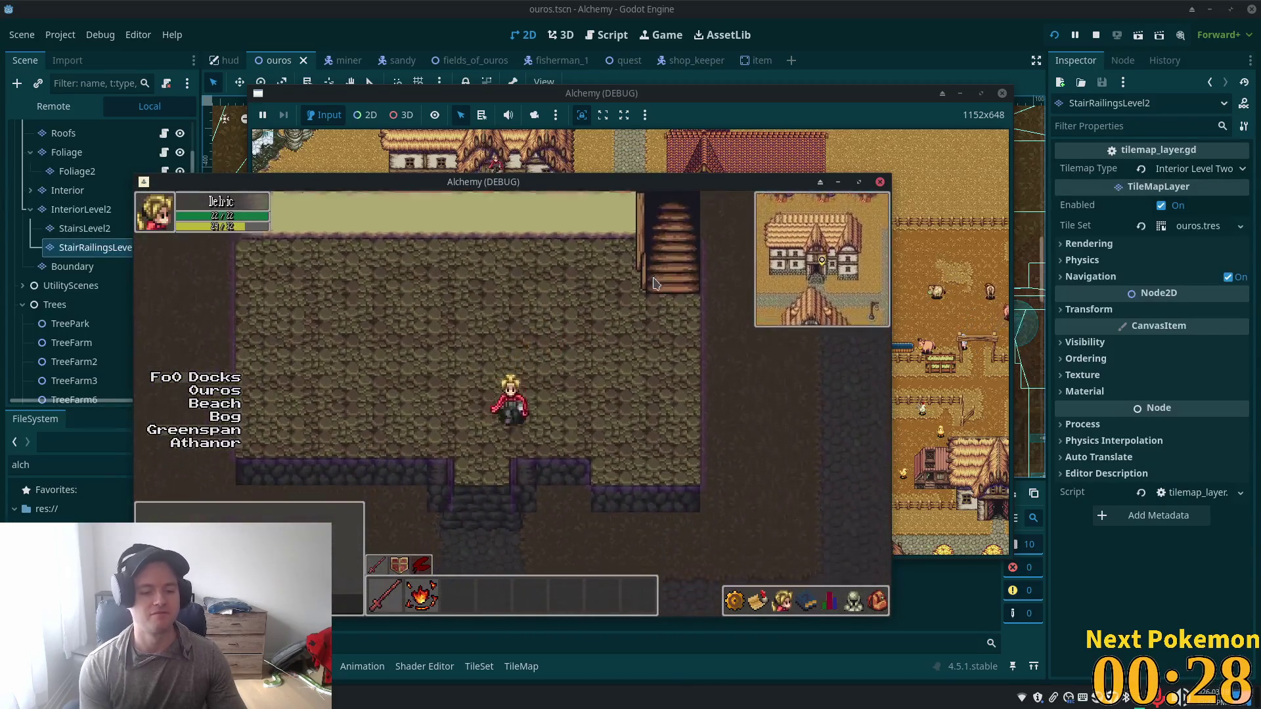
{"action": "key", "text": "Left"}
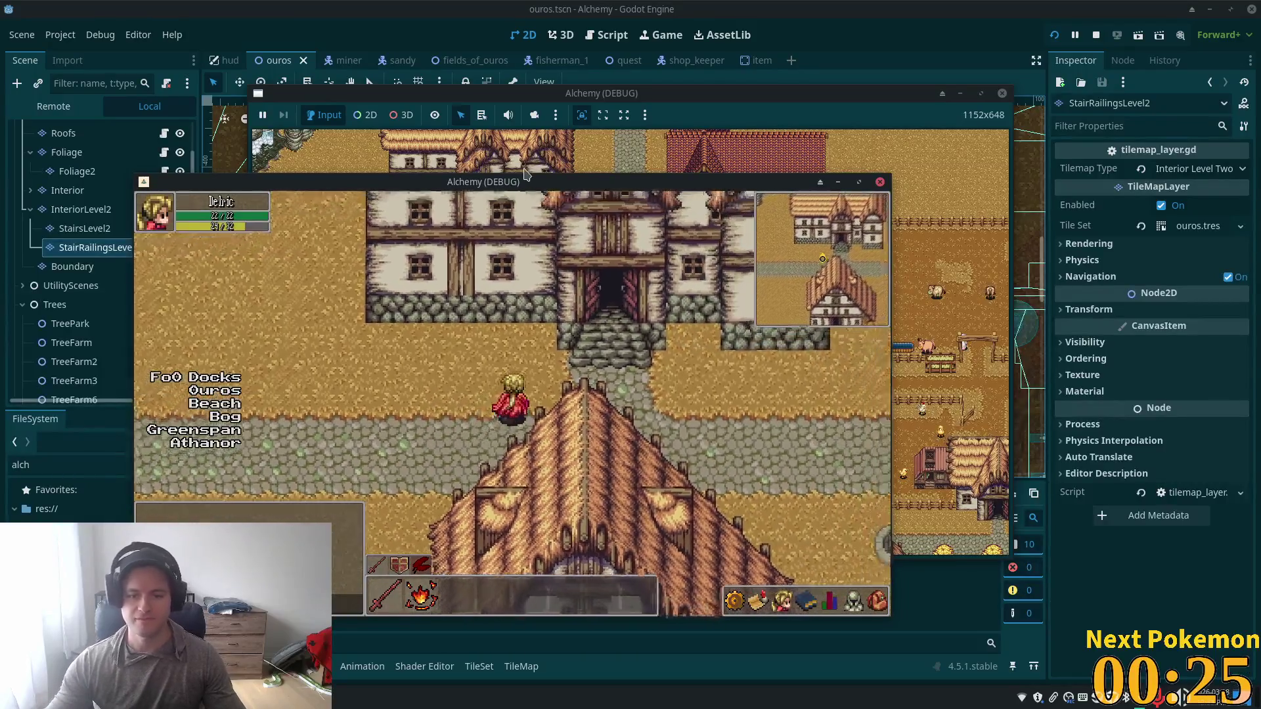
Step: Walk the hero back through the house door toward the stairs, then out again
{"action": "key", "text": "Right"}
{"action": "key", "text": "Up"}
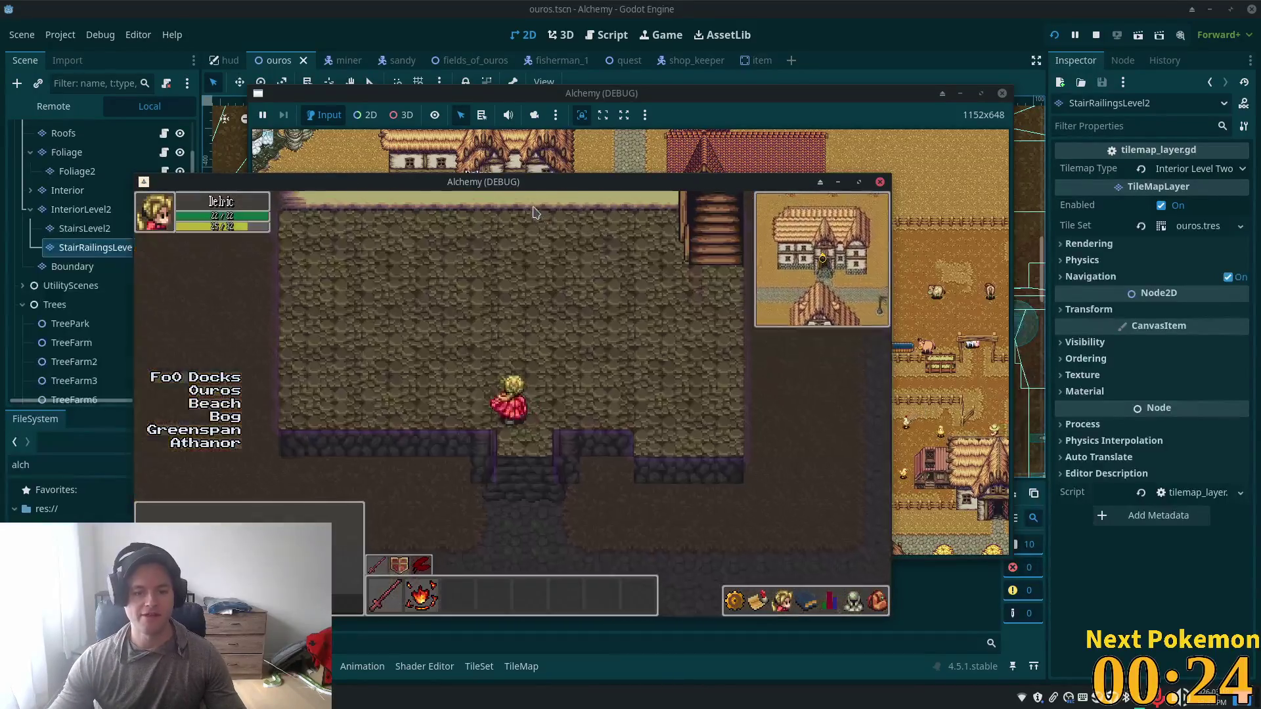
{"action": "key", "text": "Right"}
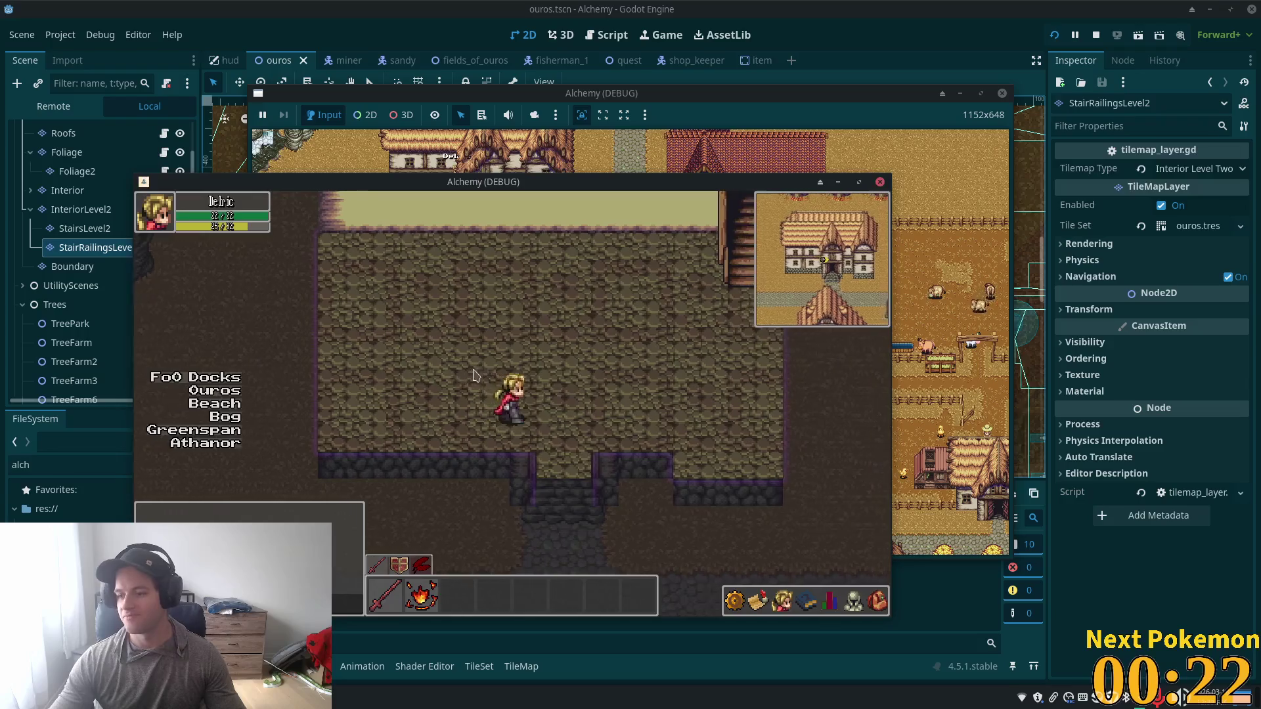
{"action": "key", "text": "Down"}
{"action": "key", "text": "Down"}
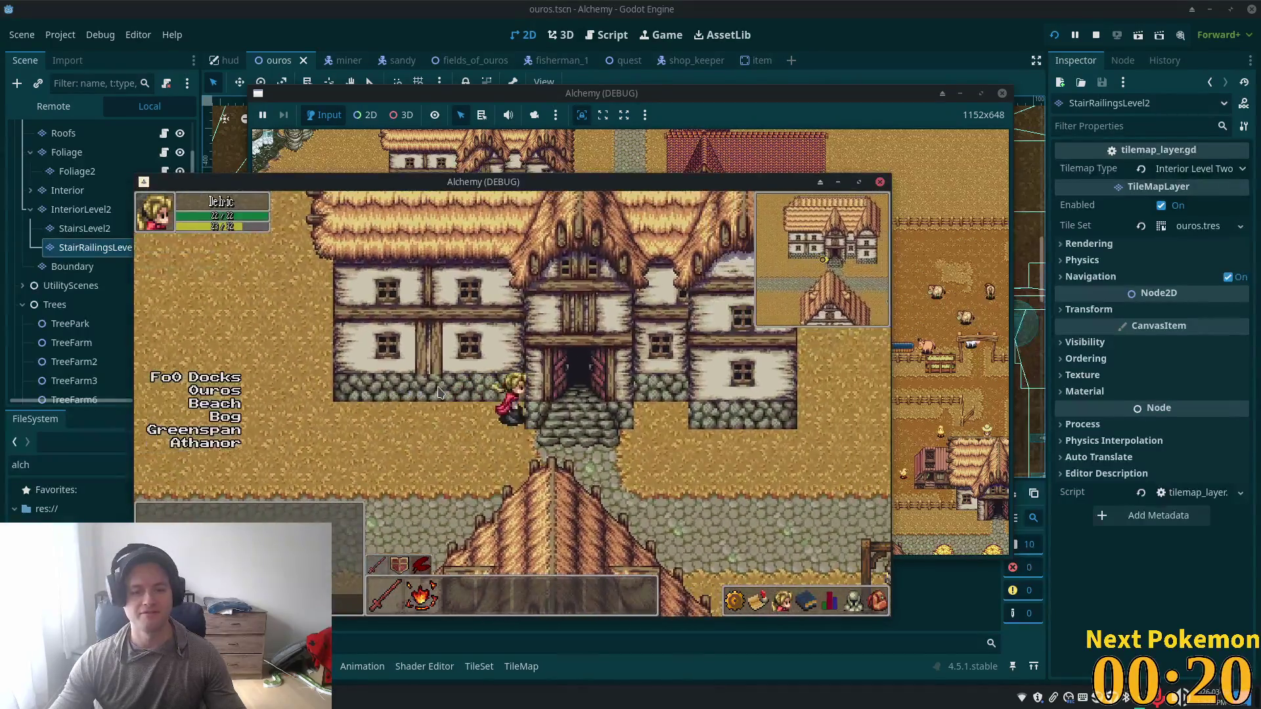
{"action": "key", "text": "Up"}
{"action": "key", "text": "Up"}
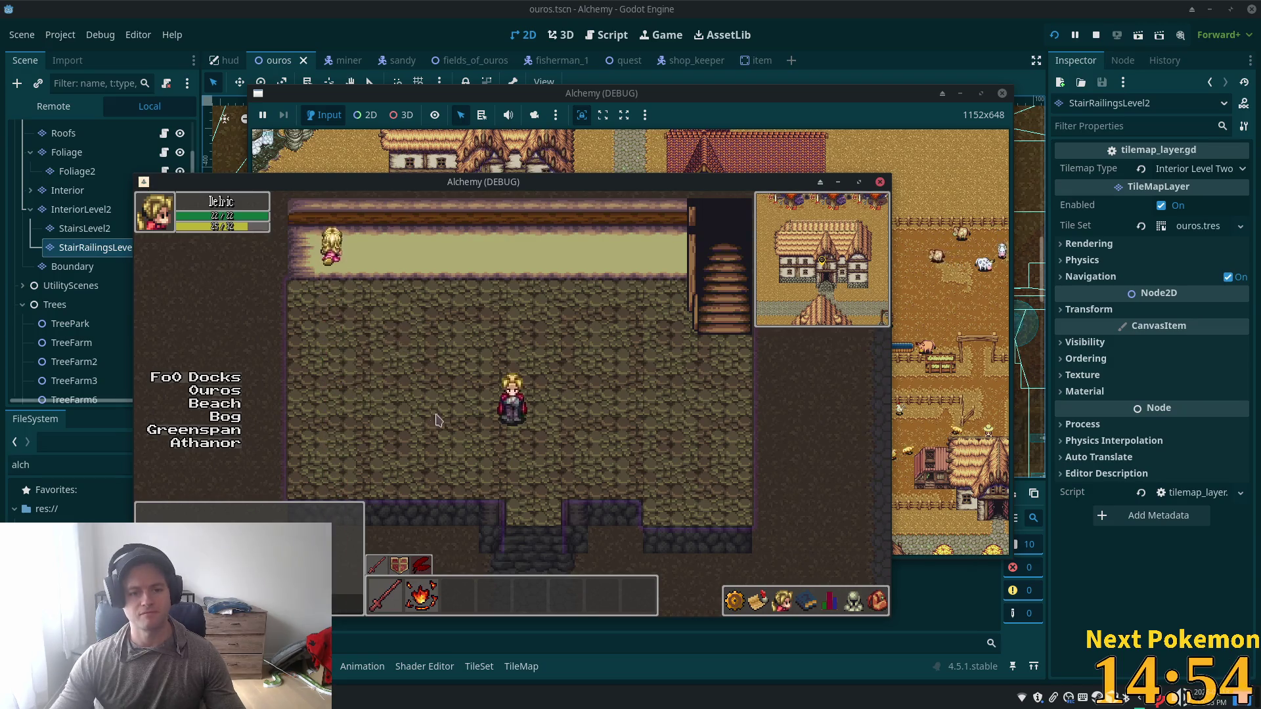
Step: Walk the hero down, up toward the balcony and right across the room, then stop the game with F8
{"action": "key", "text": "Down"}
{"action": "key", "text": "Up"}
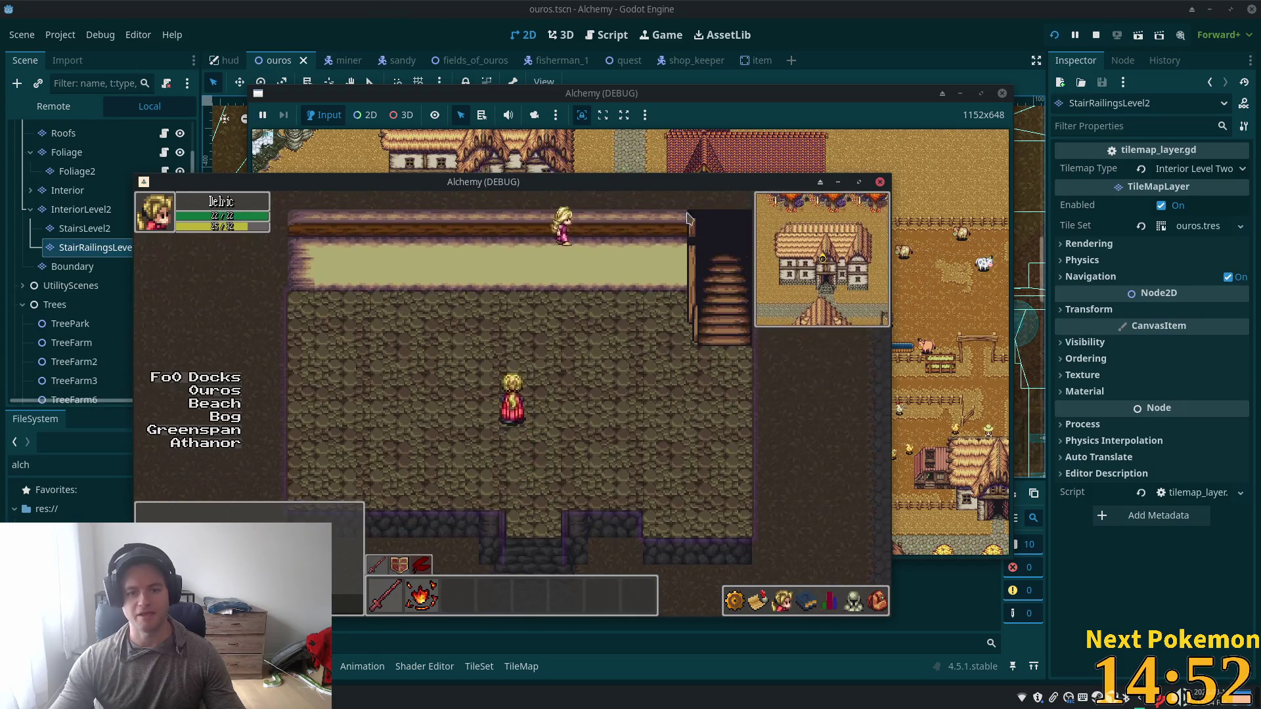
{"action": "key", "text": "Right"}
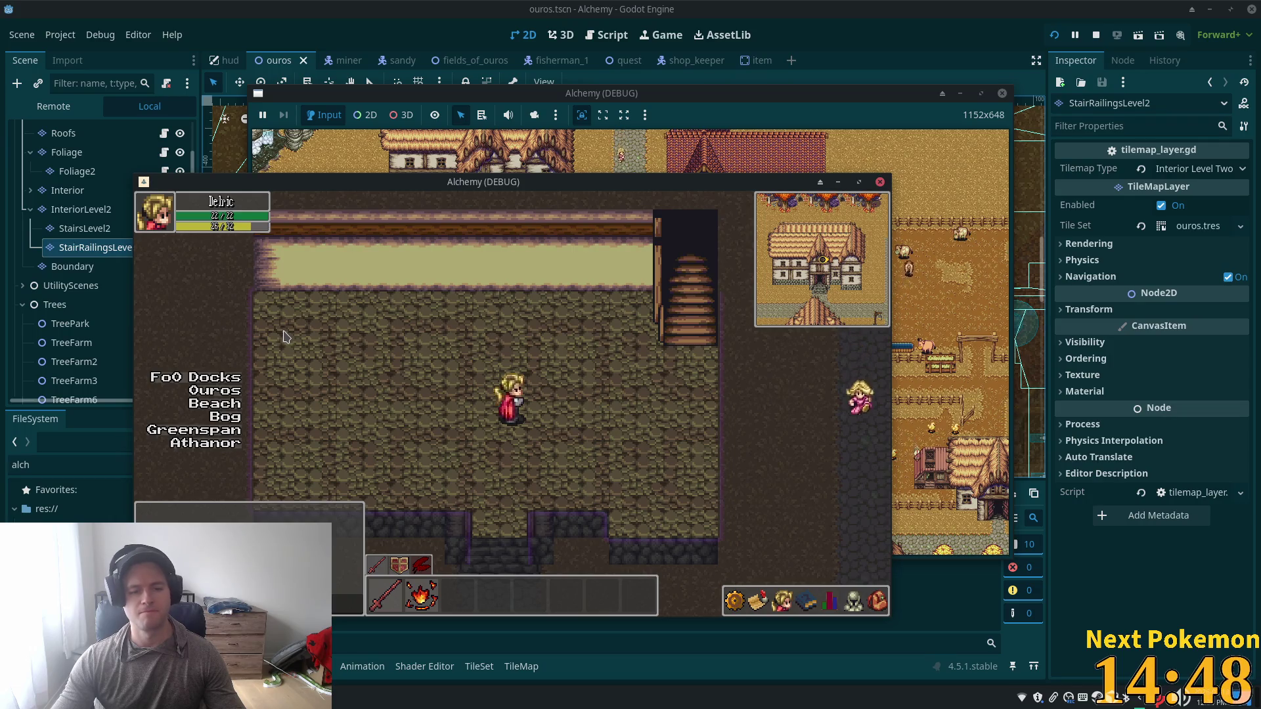
{"action": "key", "text": "F8"}
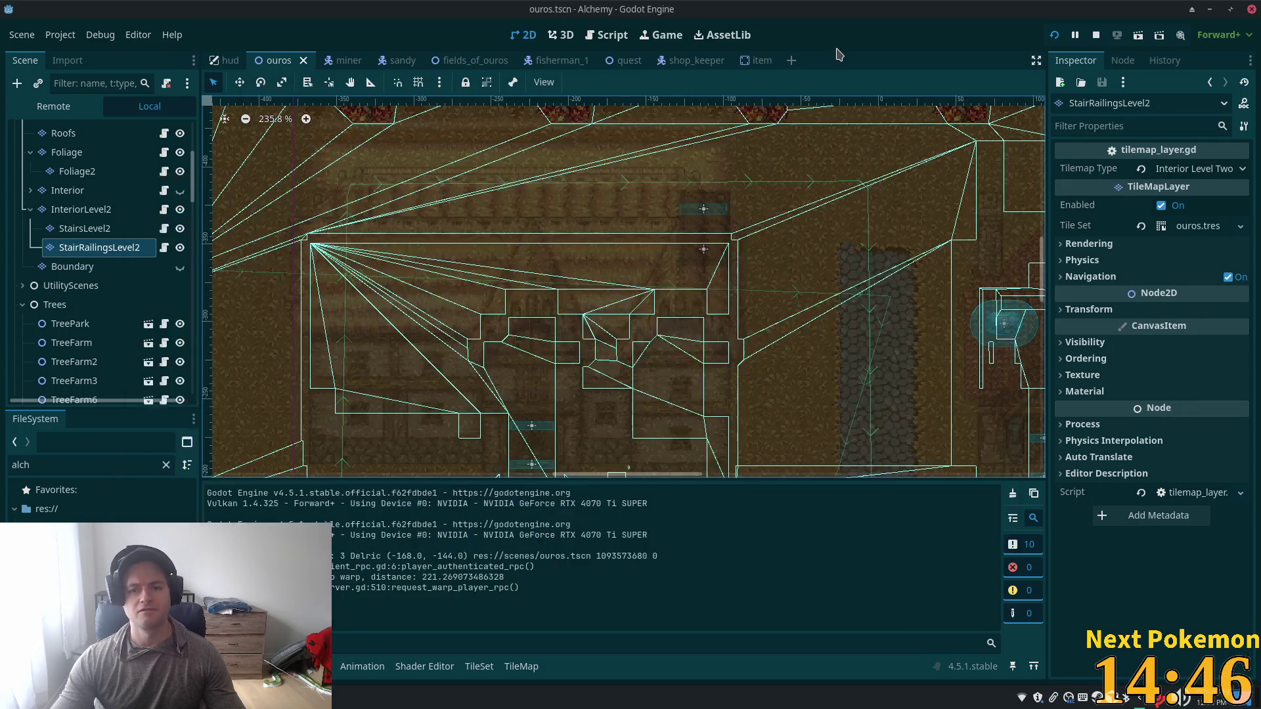
Step: Hide the Roofs, Structures and InteriorLevel2 layers and make the Interior layer visible
{"action": "scroll", "coordinate": [140, 241], "scroll_direction": "up", "scroll_amount": 2}
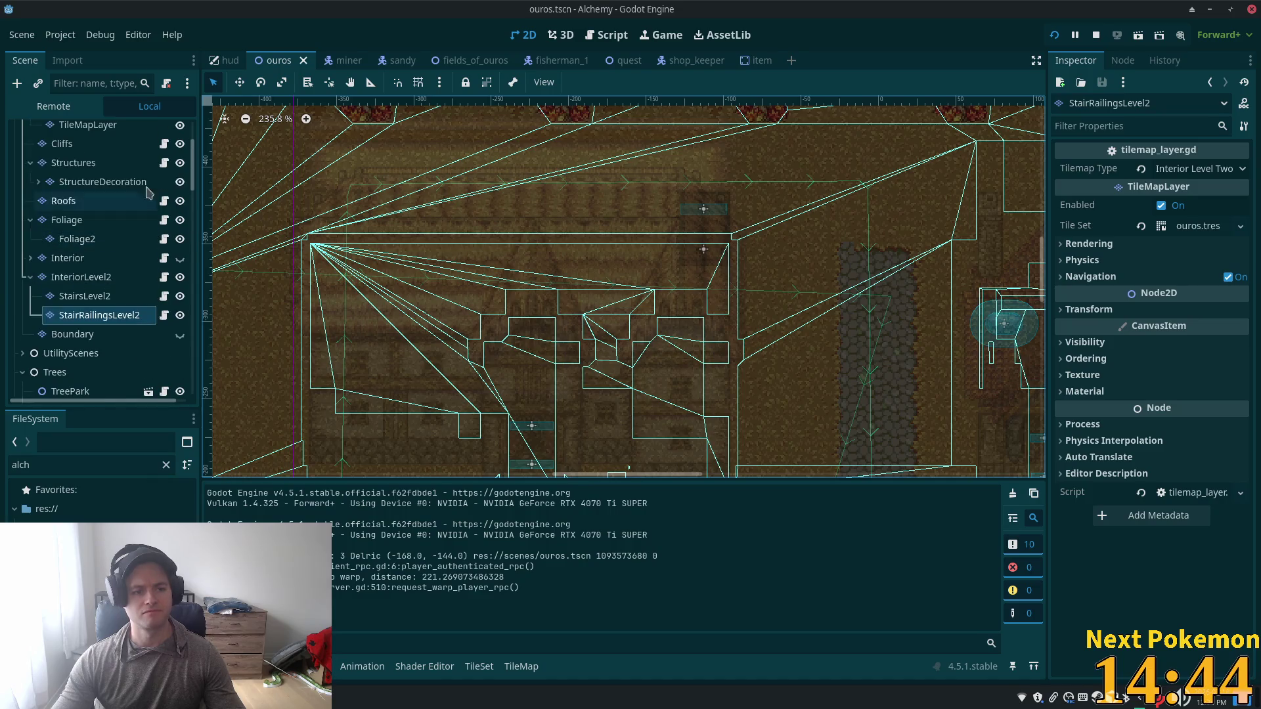
{"action": "left_click", "coordinate": [180, 201]}
{"action": "scroll", "coordinate": [170, 217], "scroll_direction": "up", "scroll_amount": 2}
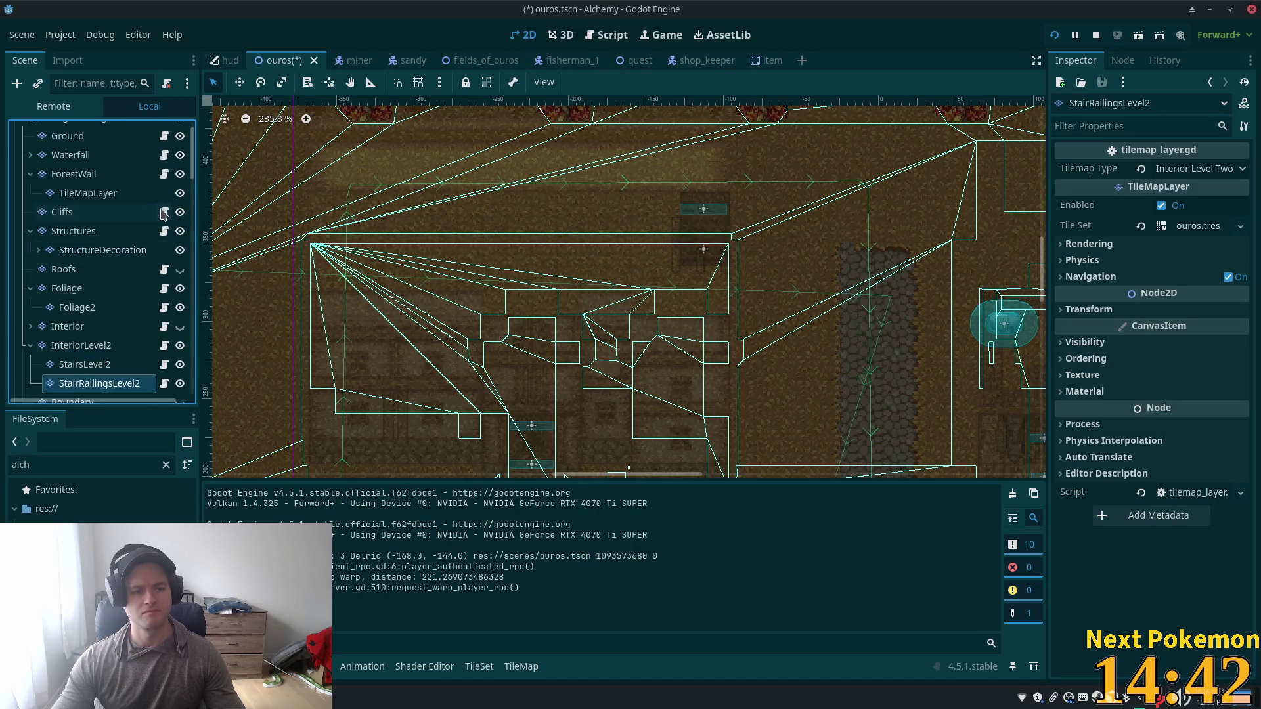
{"action": "left_click", "coordinate": [180, 232]}
{"action": "scroll", "coordinate": [157, 276], "scroll_direction": "up", "scroll_amount": 1}
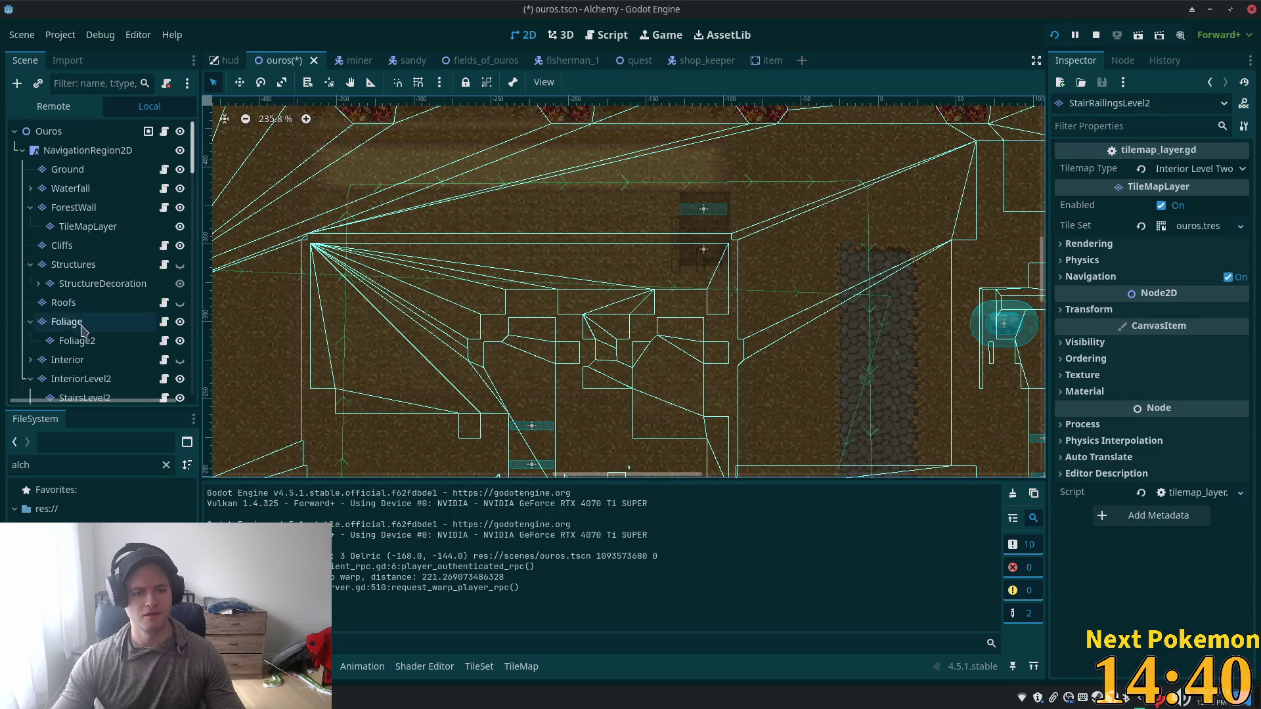
{"action": "scroll", "coordinate": [98, 342], "scroll_direction": "down", "scroll_amount": 1}
{"action": "scroll", "coordinate": [112, 360], "scroll_direction": "down", "scroll_amount": 1}
{"action": "left_click", "coordinate": [99, 292]}
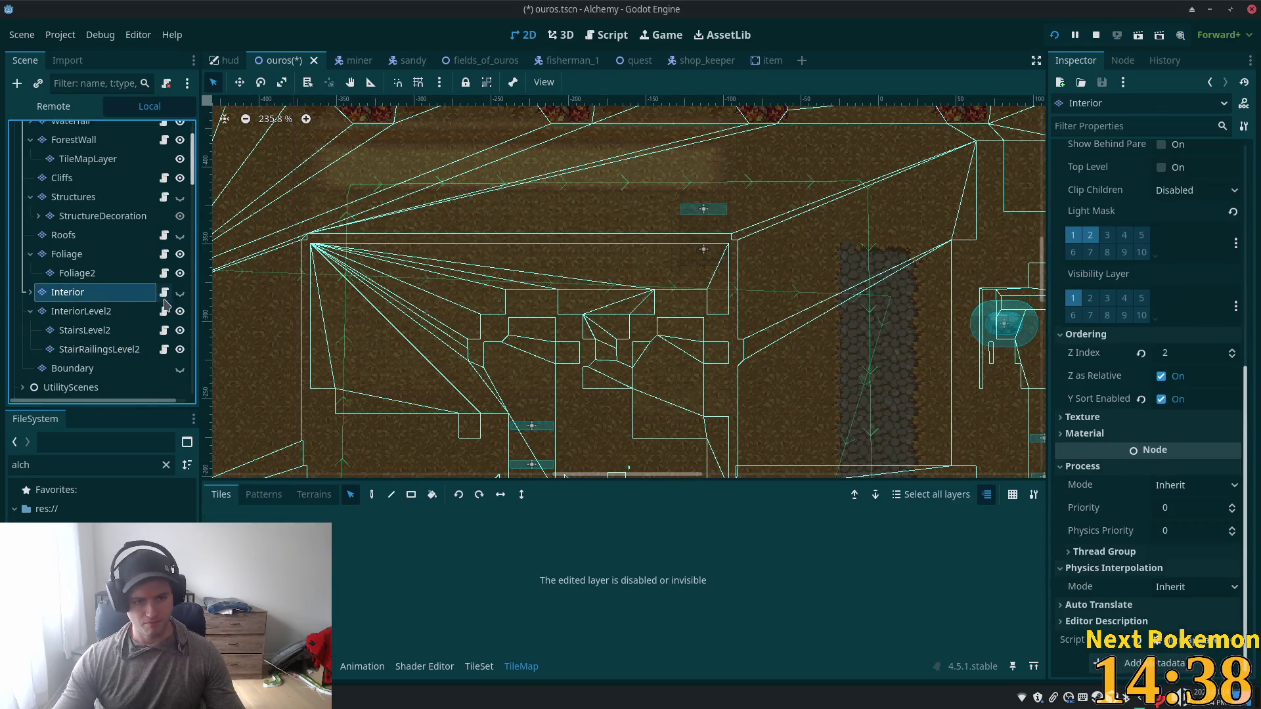
{"action": "left_click", "coordinate": [180, 311]}
{"action": "left_click", "coordinate": [180, 292]}
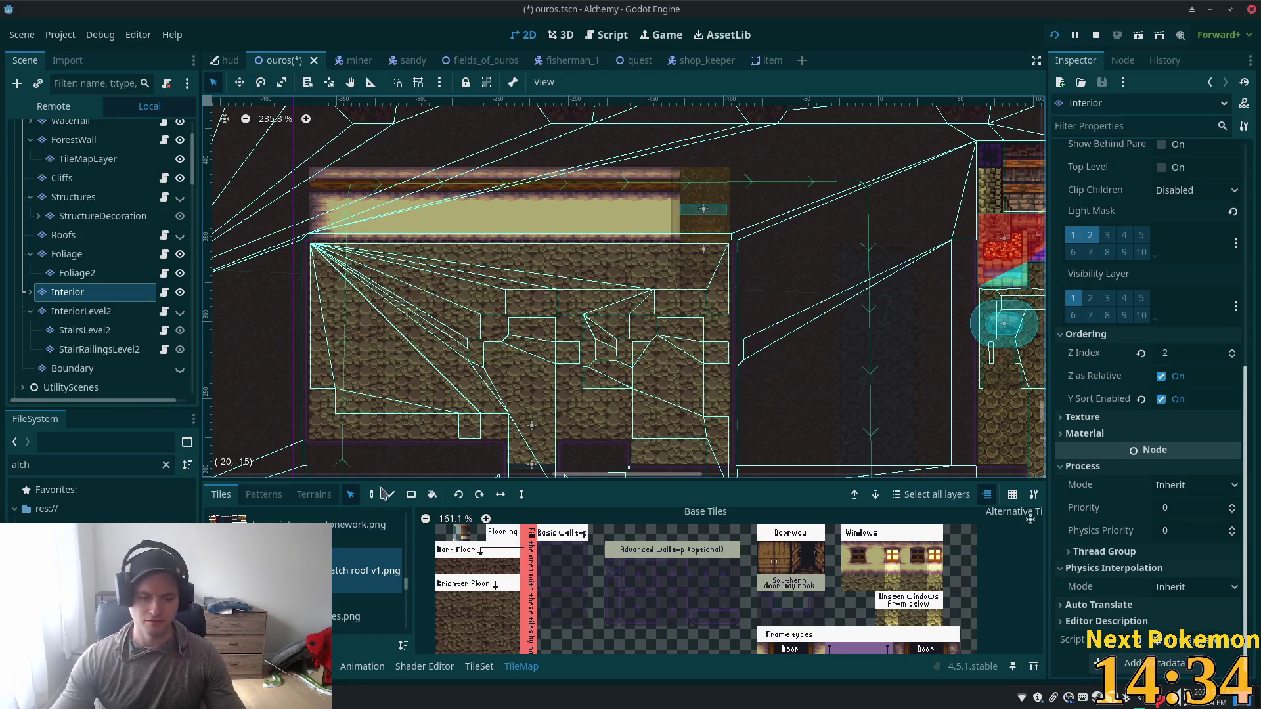
Step: Expand the Interior layer and select its InteriorDecor child layer for tile painting
{"action": "left_click", "coordinate": [30, 292]}
{"action": "left_click", "coordinate": [71, 331]}
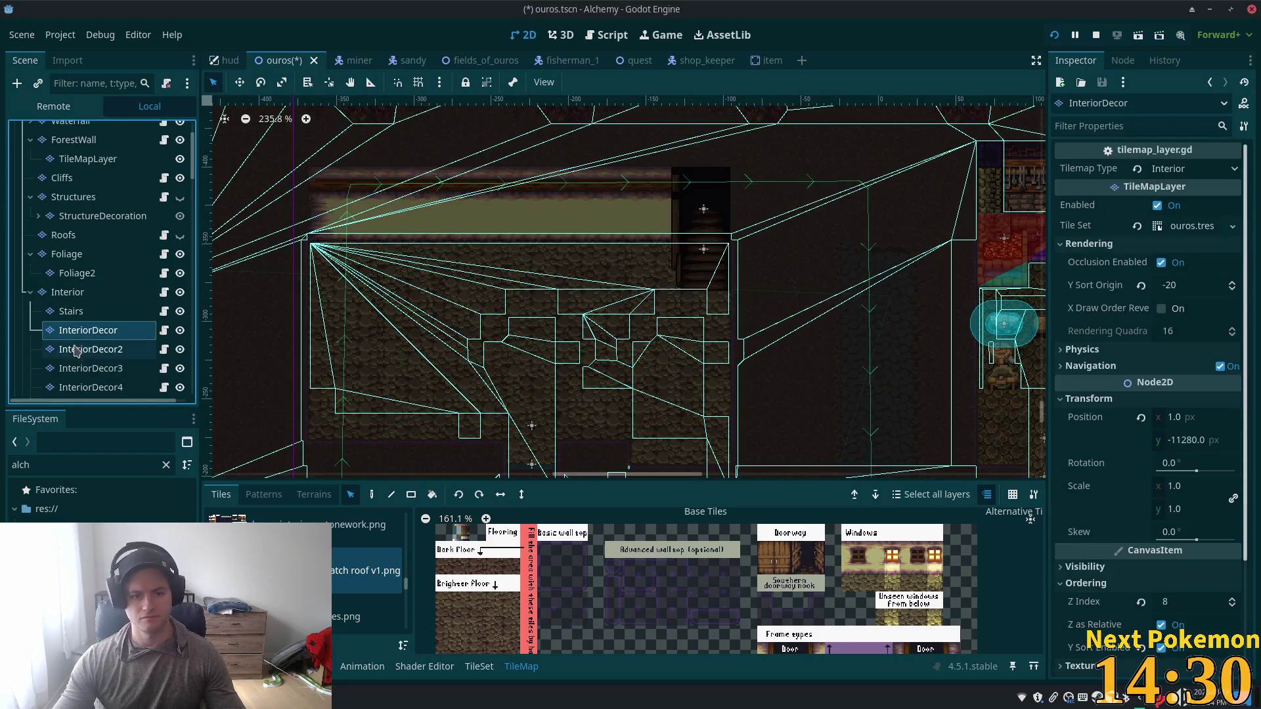
{"action": "scroll", "coordinate": [302, 572], "scroll_direction": "down", "scroll_amount": 2}
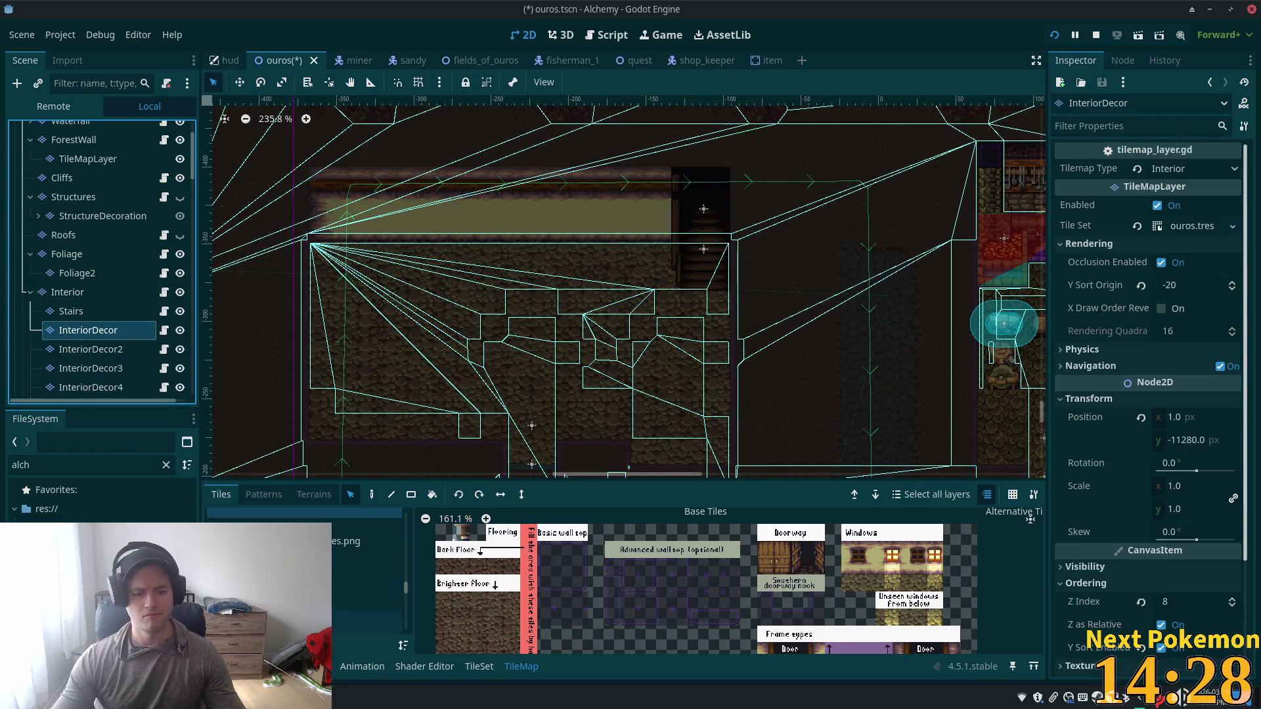
{"action": "scroll", "coordinate": [345, 584], "scroll_direction": "up", "scroll_amount": 2}
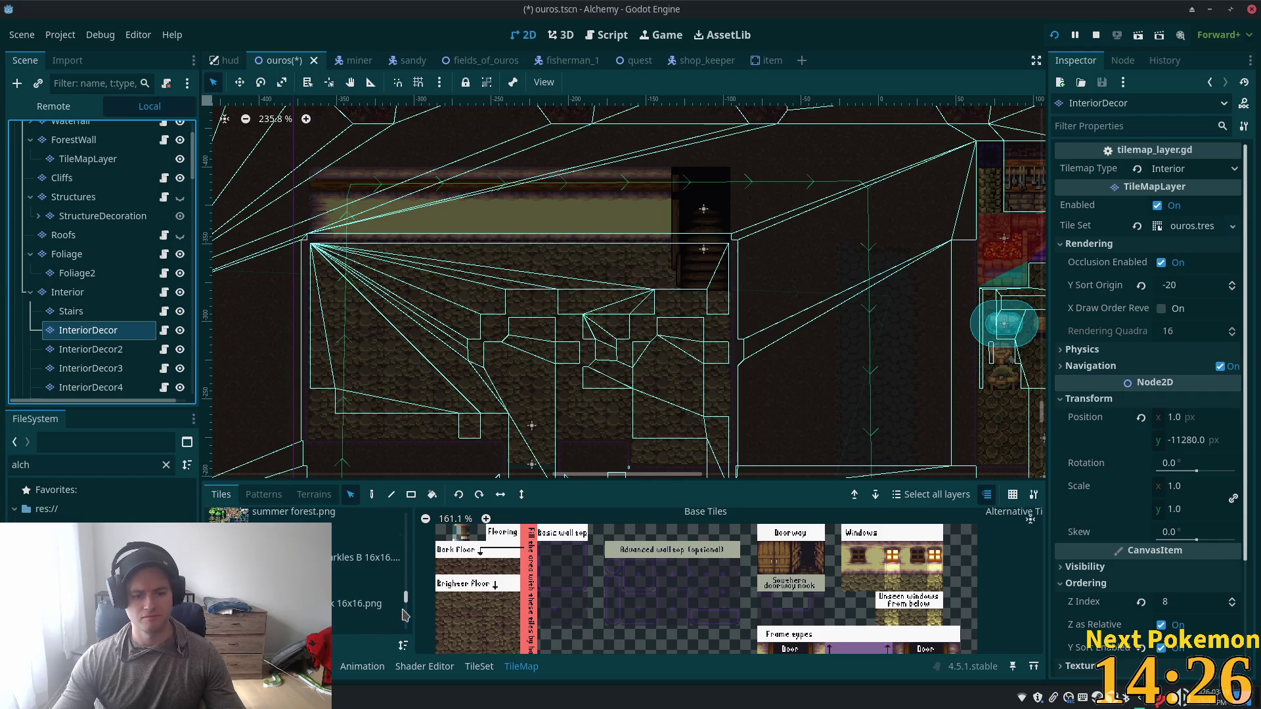
{"action": "left_click_drag", "start_coordinate": [406, 612], "coordinate": [406, 557]}
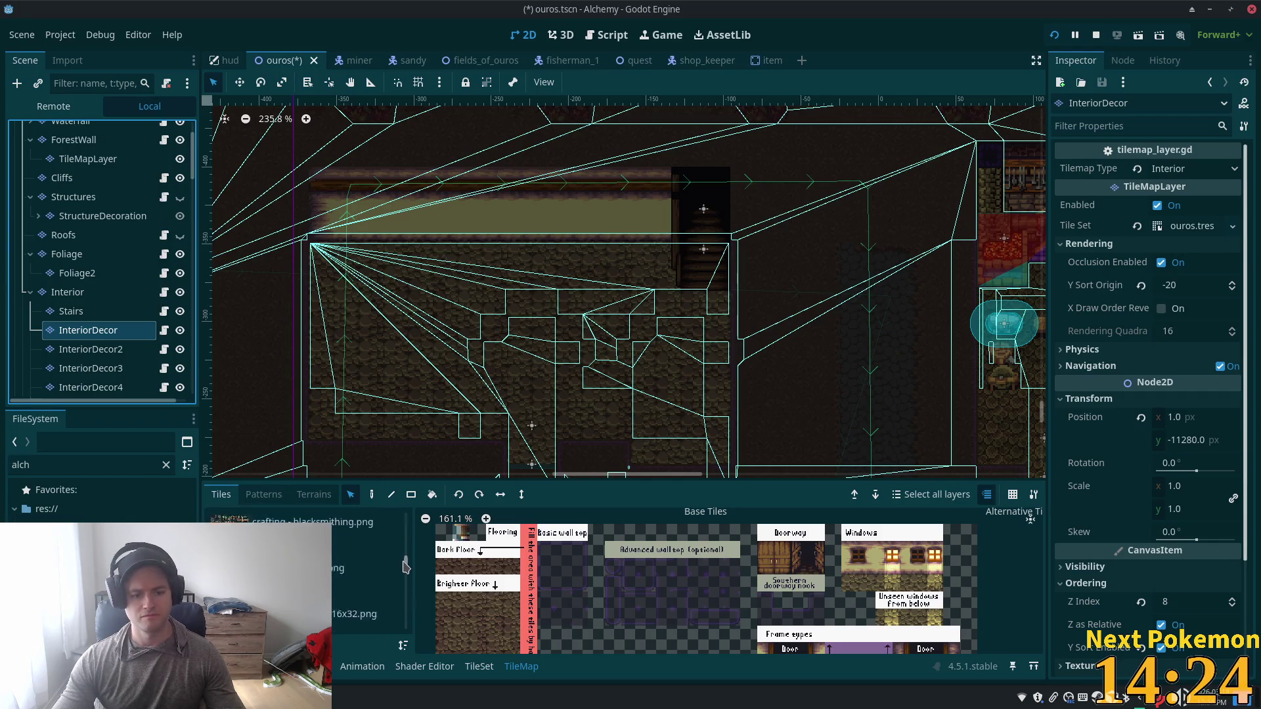
Step: Select the 2x2 cabinet tiles from the cozy furnishings variable size.png atlas with the Paint tool
{"action": "left_click", "coordinate": [296, 535]}
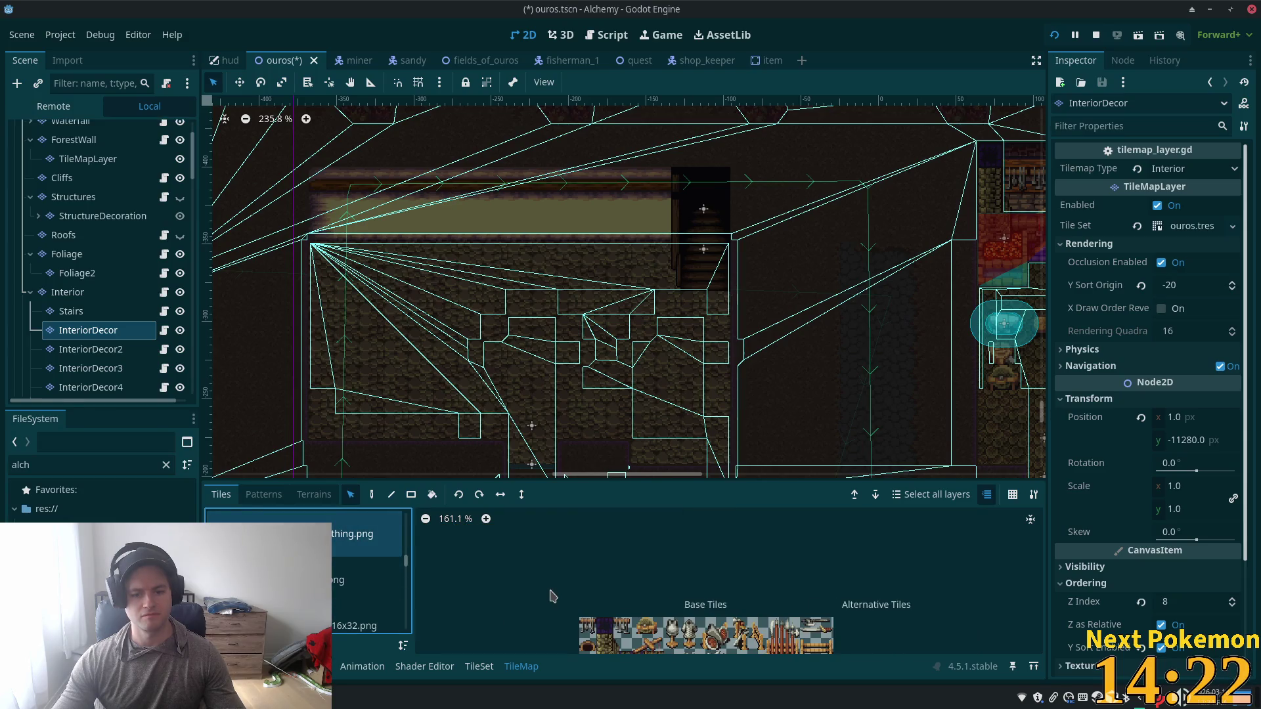
{"action": "scroll", "coordinate": [550, 596], "scroll_direction": "down", "scroll_amount": 2}
{"action": "scroll", "coordinate": [368, 571], "scroll_direction": "up", "scroll_amount": 1}
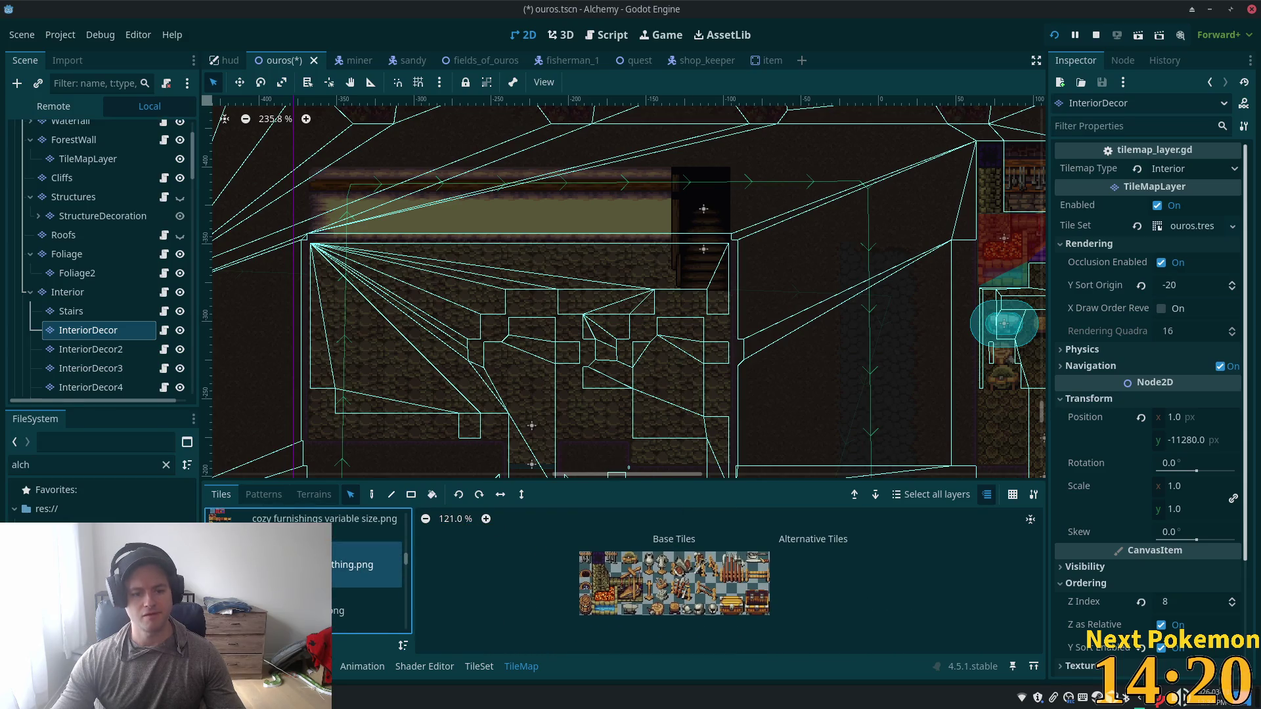
{"action": "left_click", "coordinate": [324, 522]}
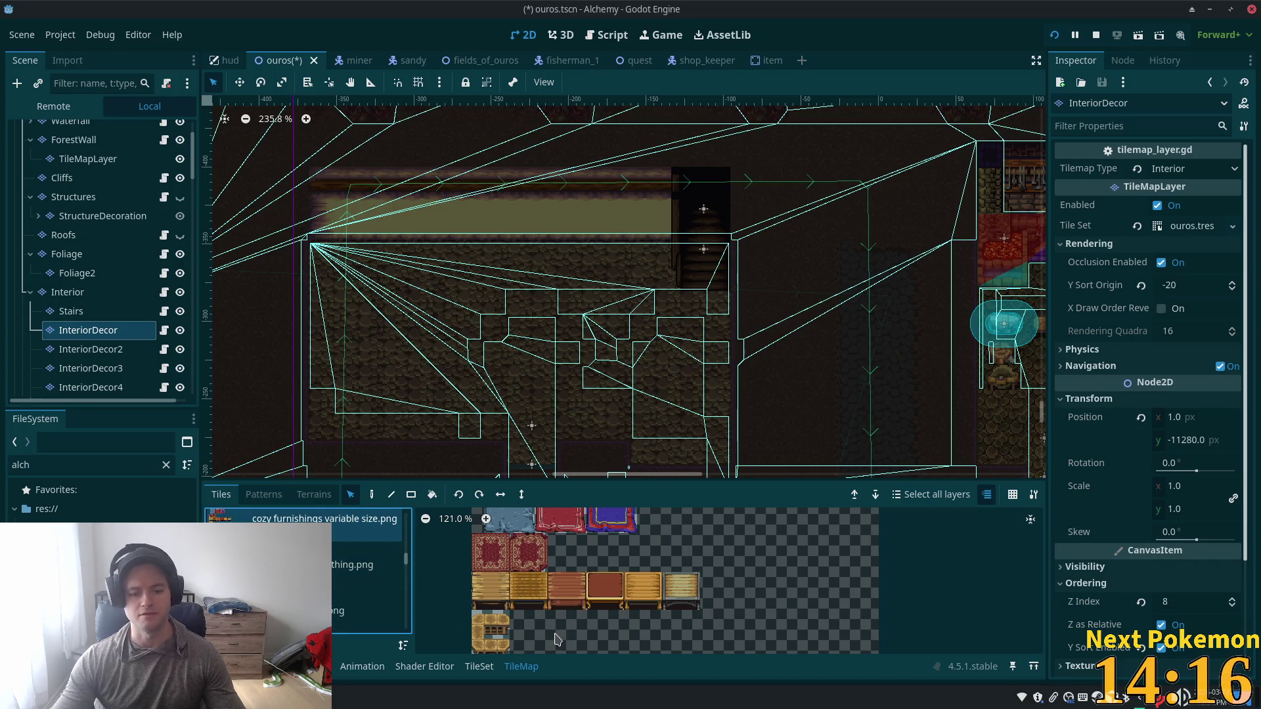
{"action": "scroll", "coordinate": [581, 638], "scroll_direction": "up", "scroll_amount": 3}
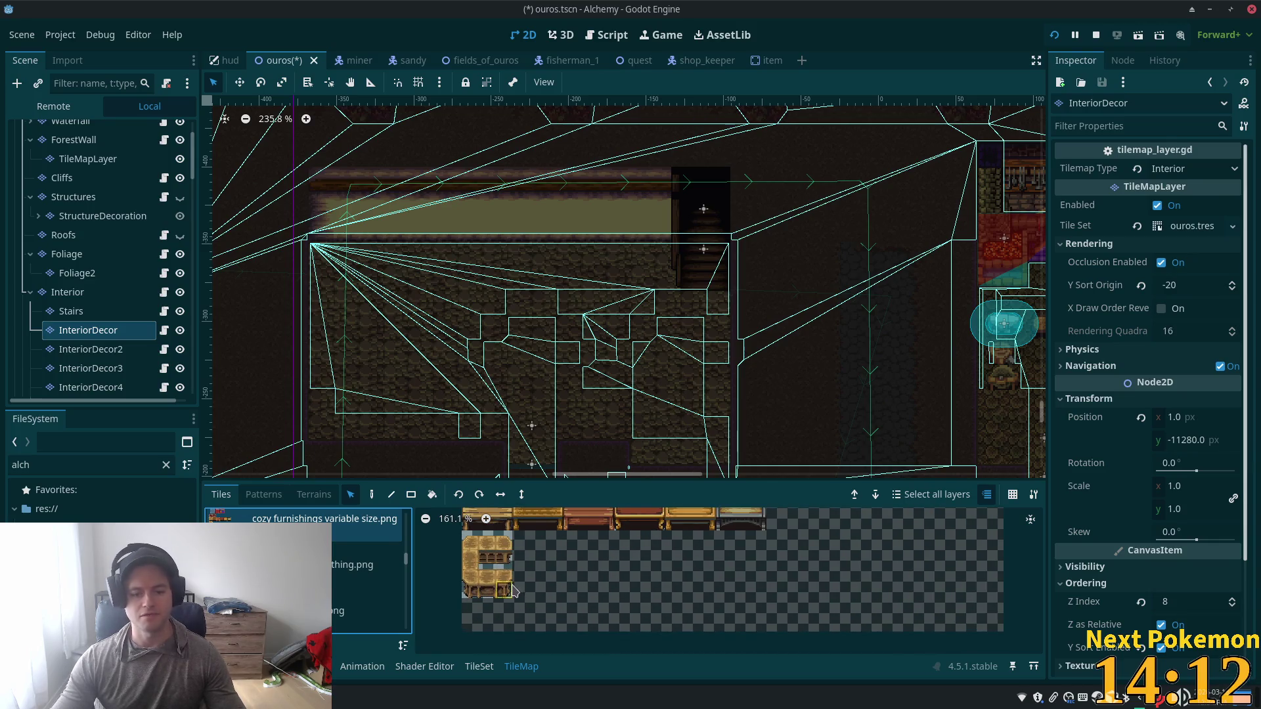
{"action": "left_click_drag", "start_coordinate": [489, 582], "coordinate": [515, 593]}
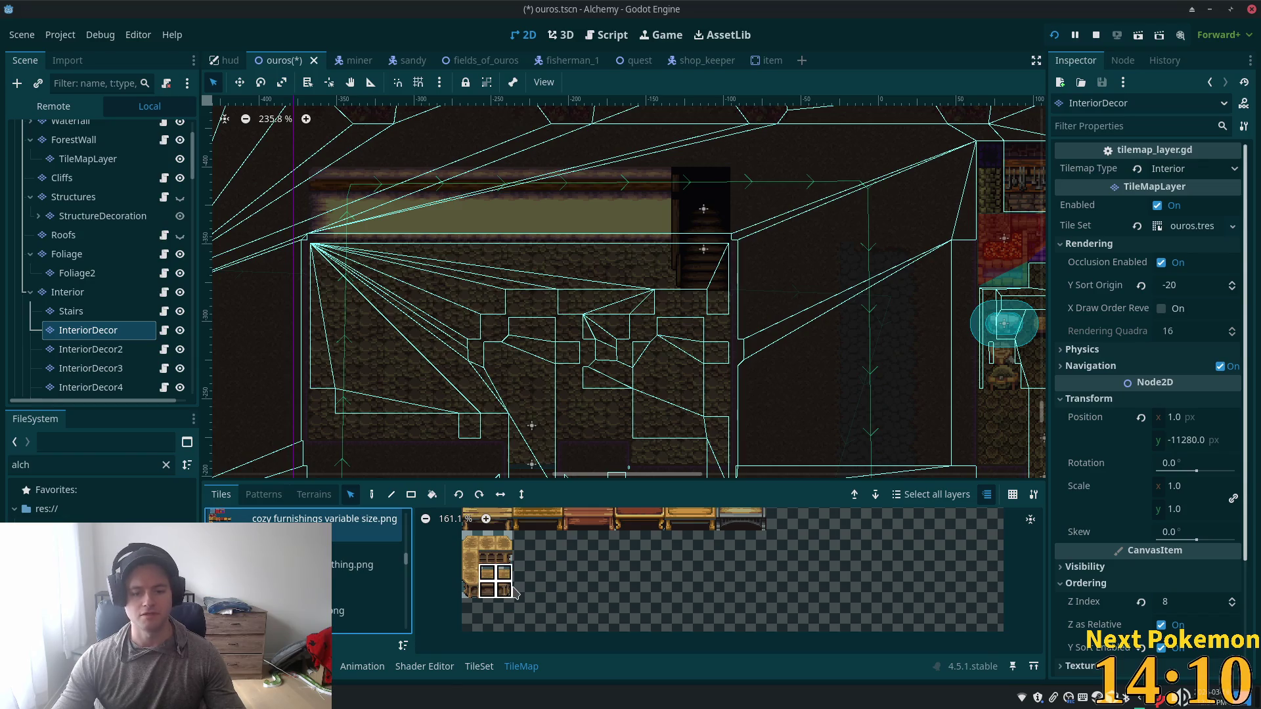
{"action": "left_click", "coordinate": [369, 501]}
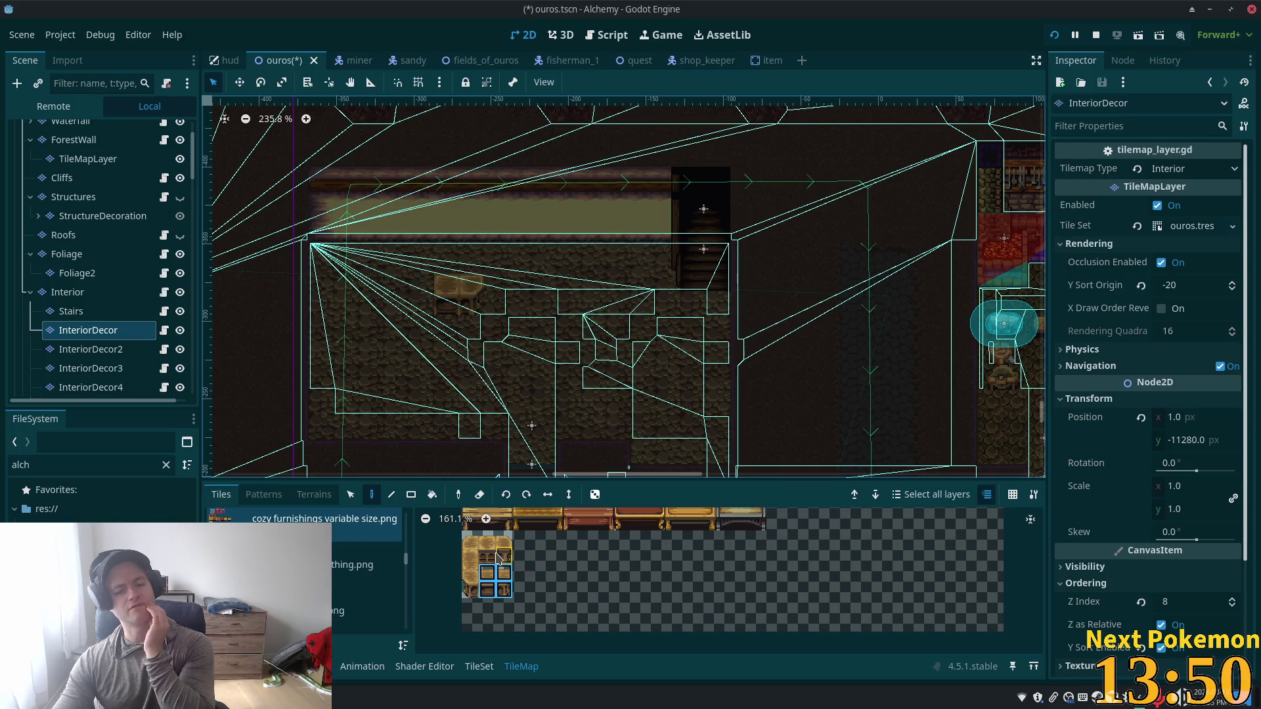
Step: Paint the 2x2 cabinet onto the upper floor, then pick single tiles from the cabinet block
{"action": "left_click_drag", "start_coordinate": [484, 560], "coordinate": [485, 561]}
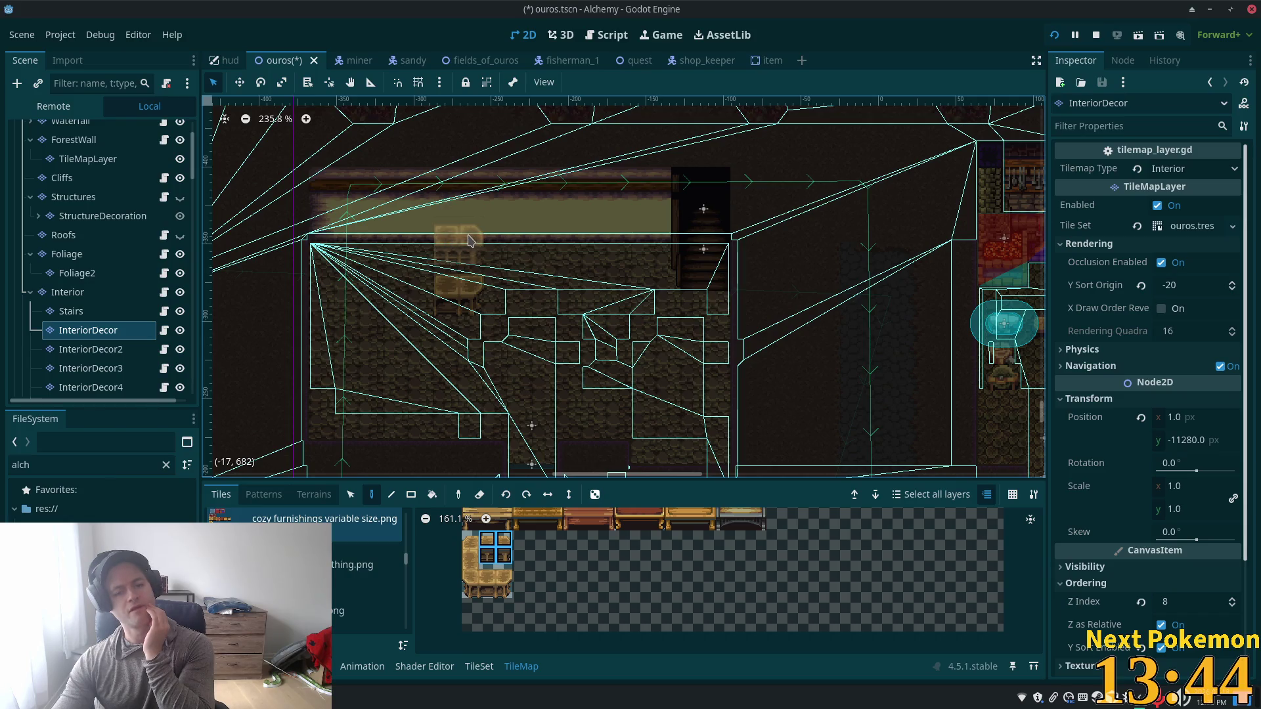
{"action": "left_click", "coordinate": [468, 239]}
{"action": "left_click", "coordinate": [488, 552]}
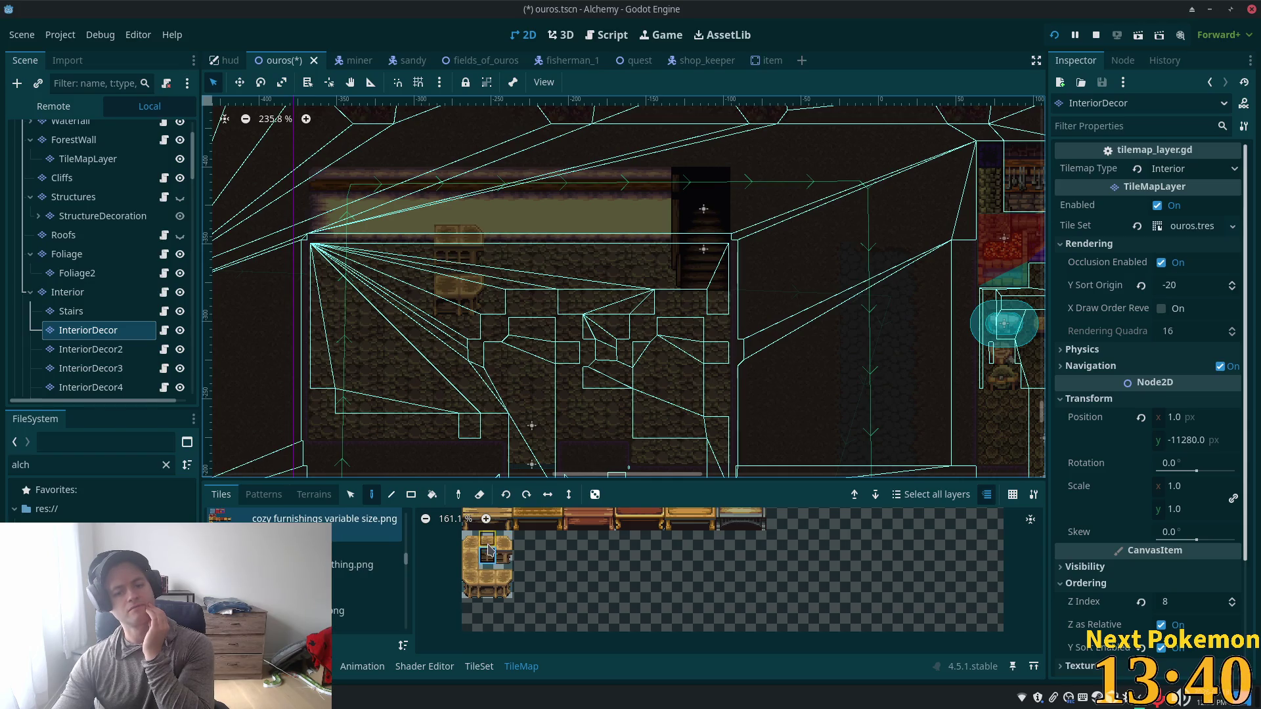
{"action": "left_click", "coordinate": [489, 554]}
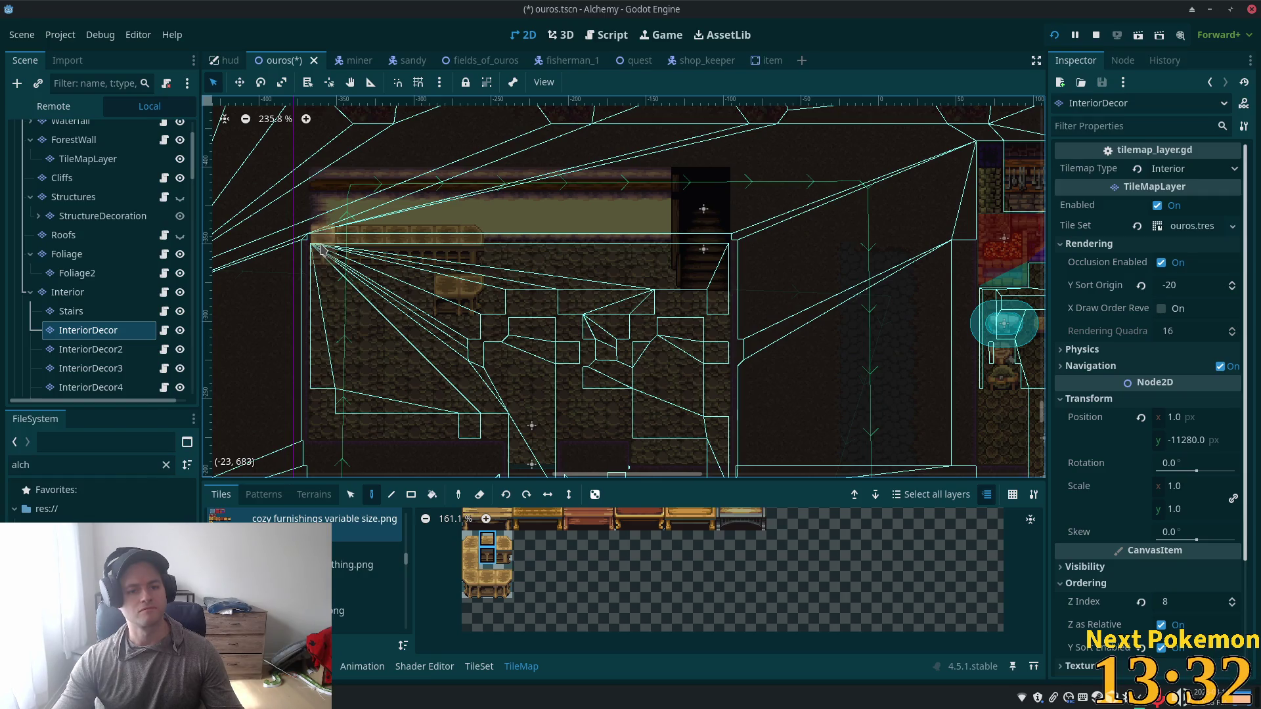
Step: Paint a row of railing along the balcony edge and pick three stacked tiles for its side
{"action": "left_click", "coordinate": [487, 582]}
{"action": "mouse_move", "coordinate": [461, 316]}
{"action": "left_mouse_down"}
{"action": "mouse_move", "coordinate": [427, 296]}
{"action": "mouse_move", "coordinate": [322, 294]}
{"action": "left_mouse_up"}
{"action": "left_click", "coordinate": [471, 572]}
{"action": "left_click_drag", "start_coordinate": [470, 553], "coordinate": [470, 591]}
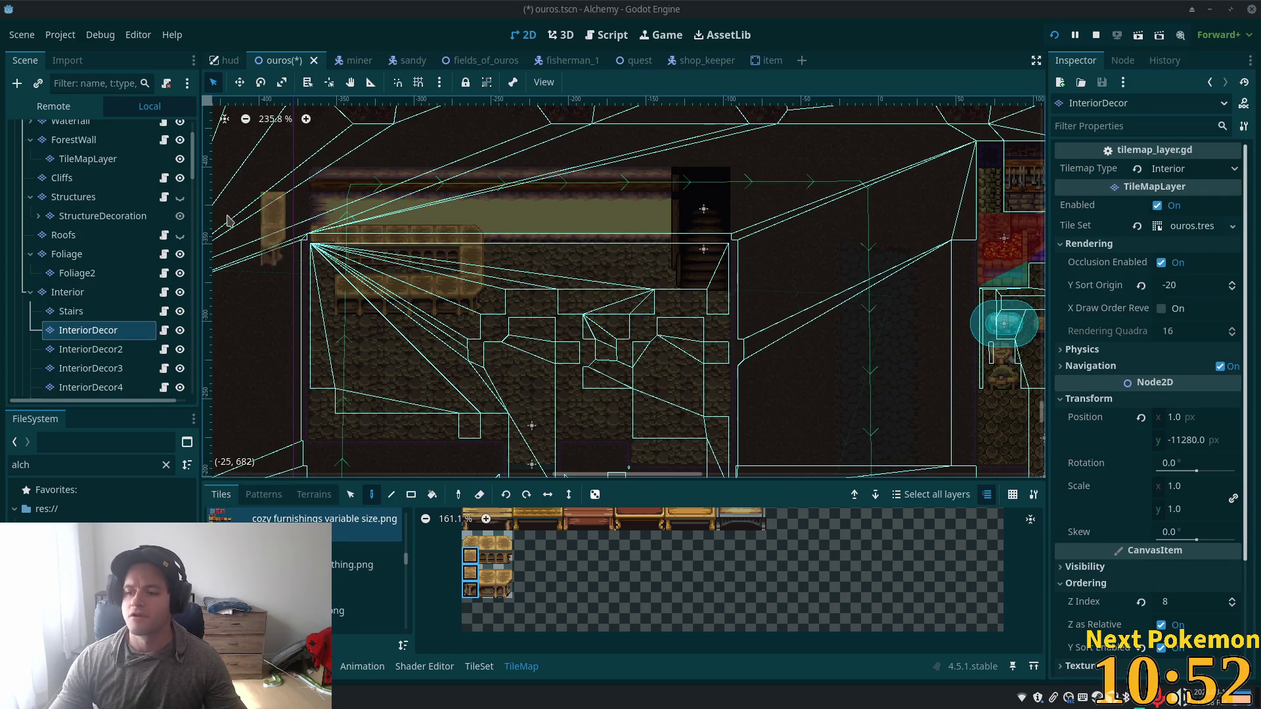
Step: Zoom into the balcony, pick a single railing tile for the right-hand end piece, and save the scene
{"action": "scroll", "coordinate": [526, 305], "scroll_direction": "up", "scroll_amount": 6}
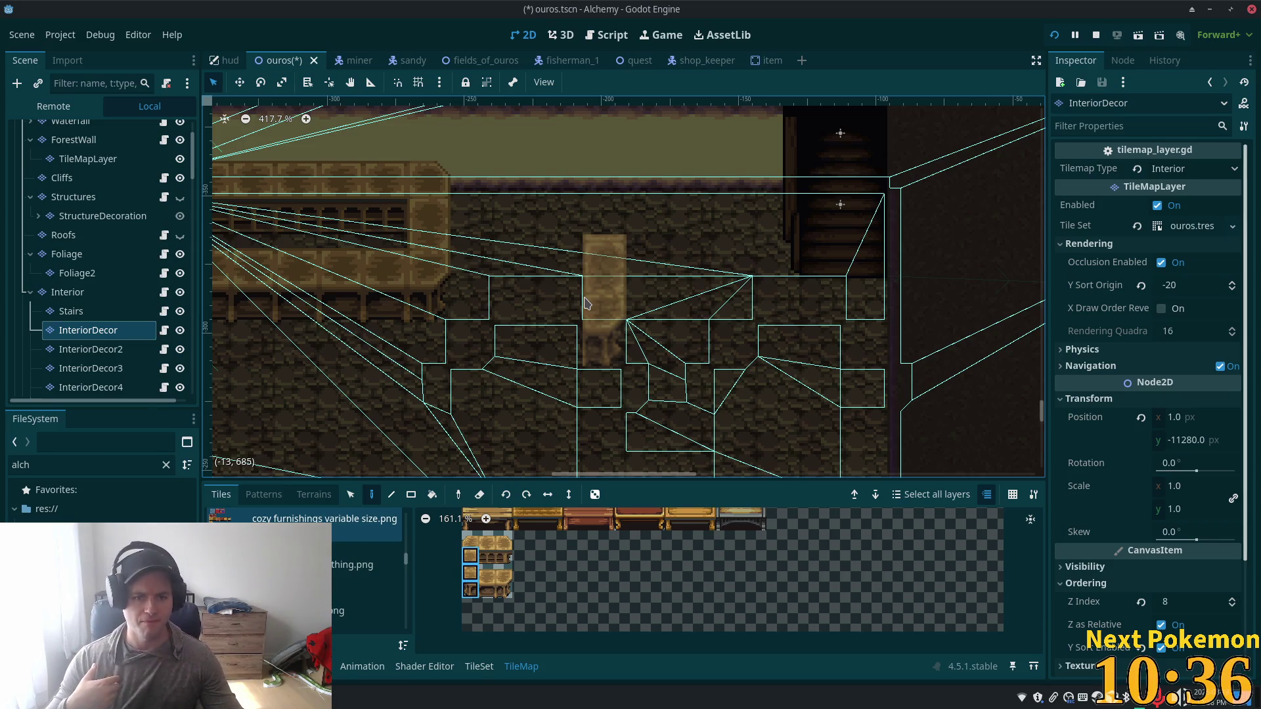
{"action": "scroll", "coordinate": [587, 302], "scroll_direction": "left", "scroll_amount": 5}
{"action": "scroll", "coordinate": [597, 283], "scroll_direction": "up", "scroll_amount": 2}
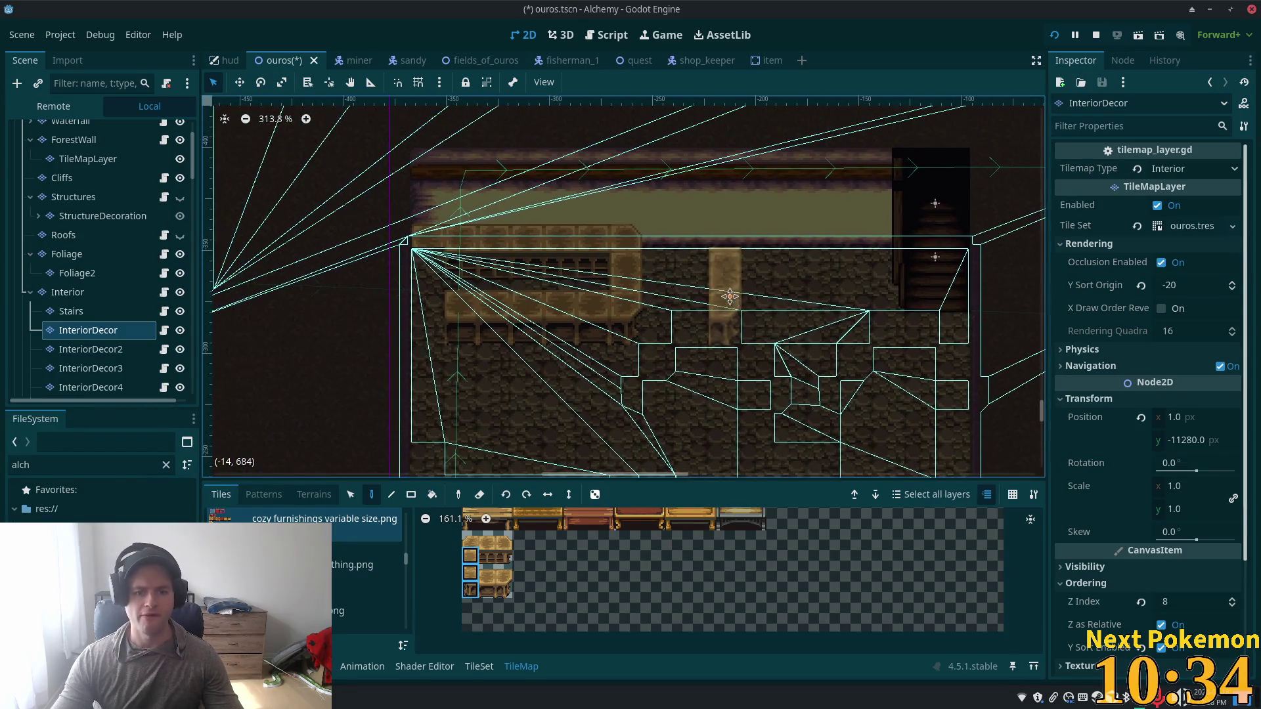
{"action": "scroll", "coordinate": [614, 266], "scroll_direction": "down", "scroll_amount": 1}
{"action": "scroll", "coordinate": [617, 270], "scroll_direction": "up", "scroll_amount": 3}
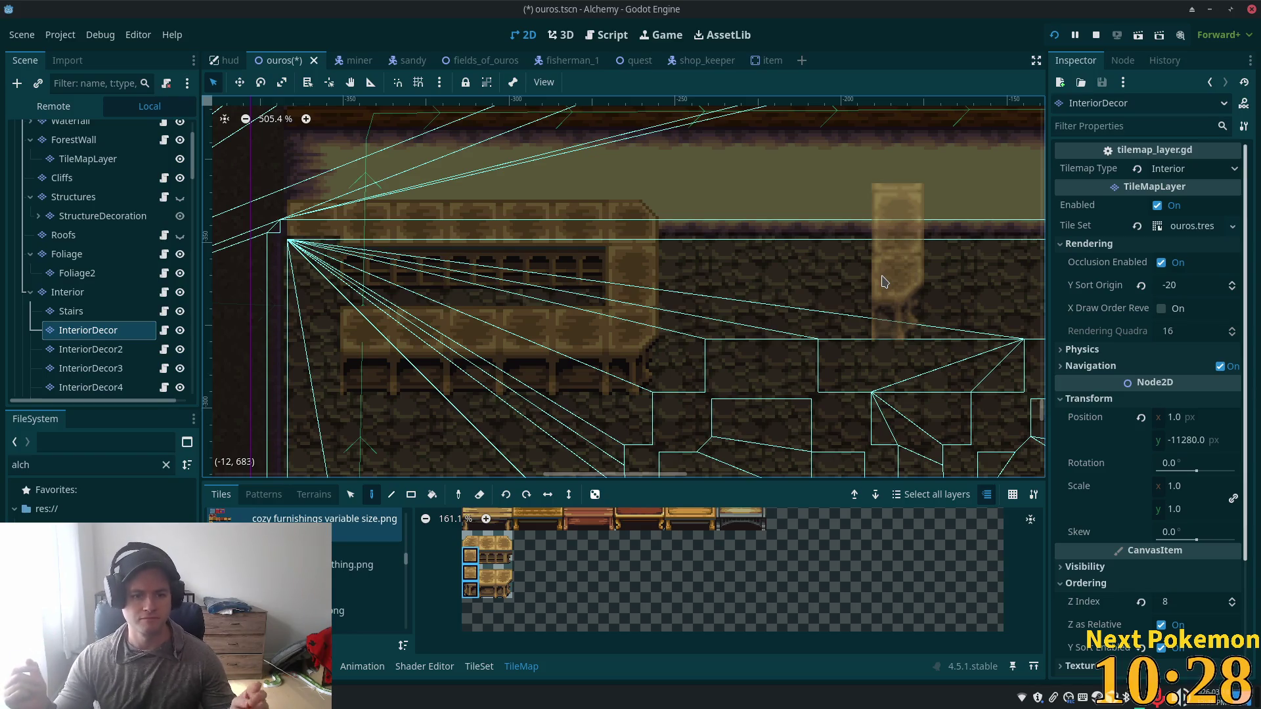
{"action": "left_click", "coordinate": [484, 546]}
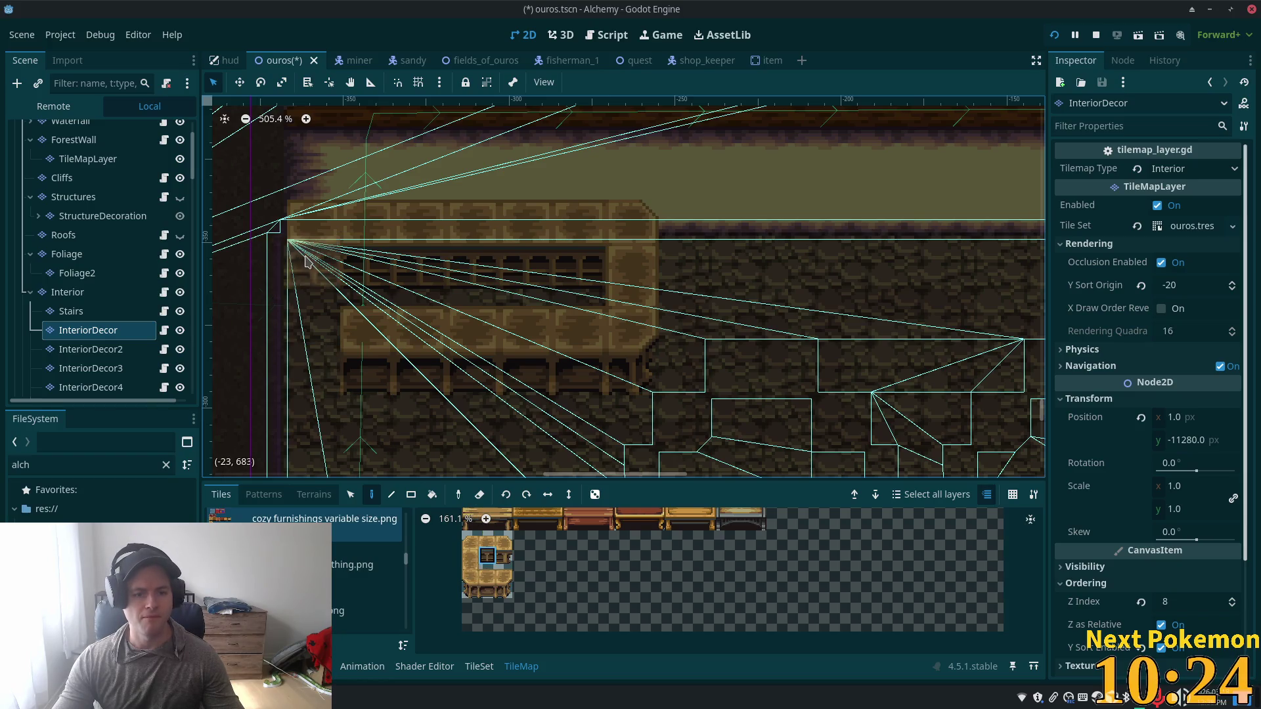
{"action": "scroll", "coordinate": [583, 344], "scroll_direction": "up", "scroll_amount": 2}
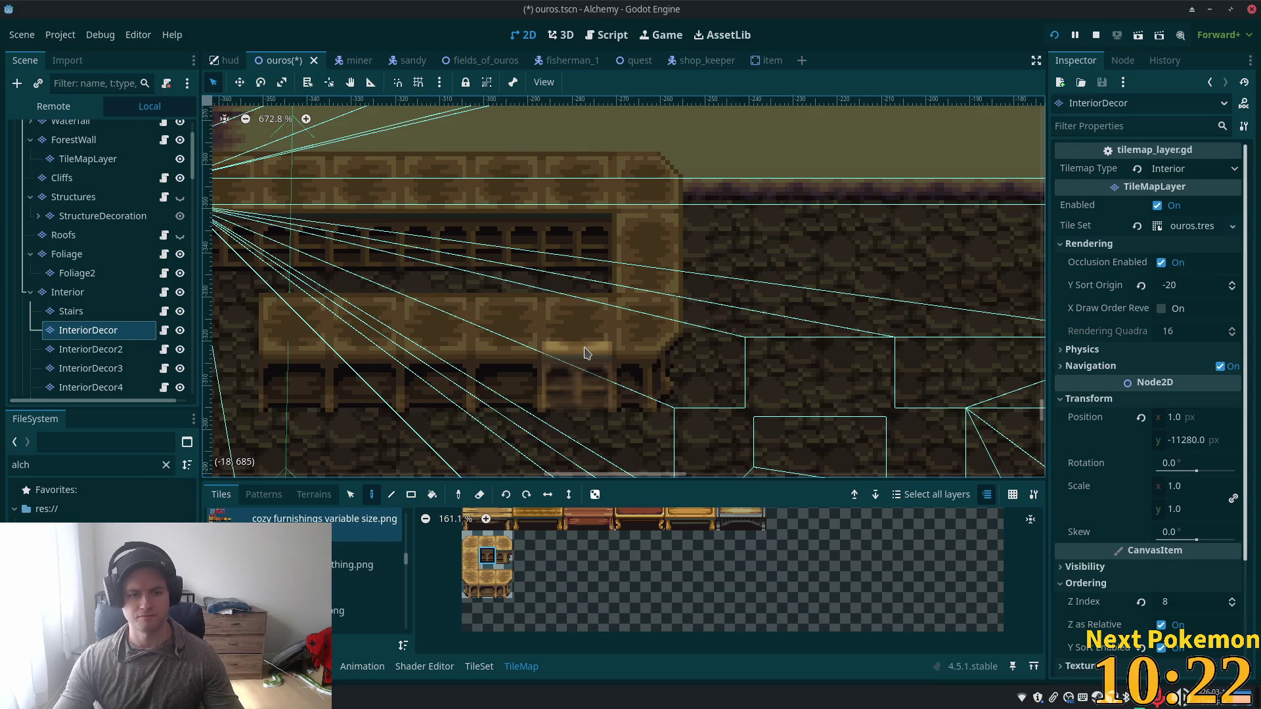
{"action": "scroll", "coordinate": [526, 355], "scroll_direction": "down", "scroll_amount": 2}
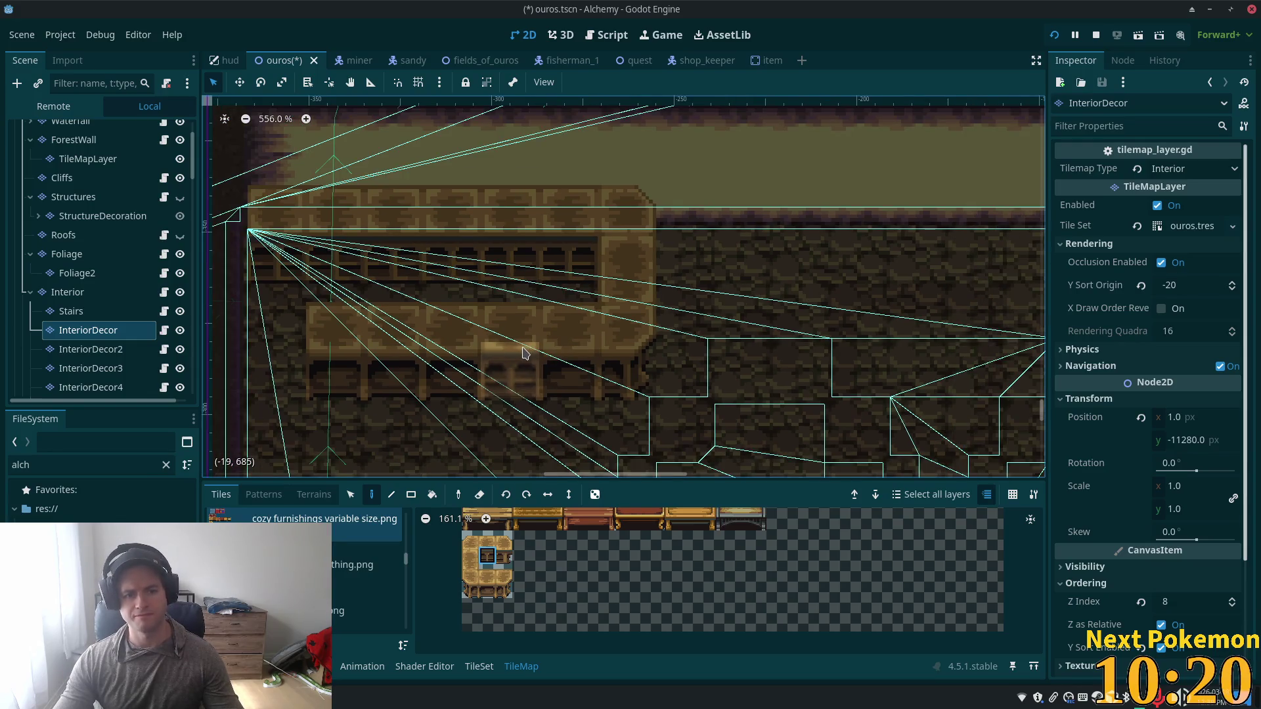
{"action": "key", "text": "ctrl+s"}
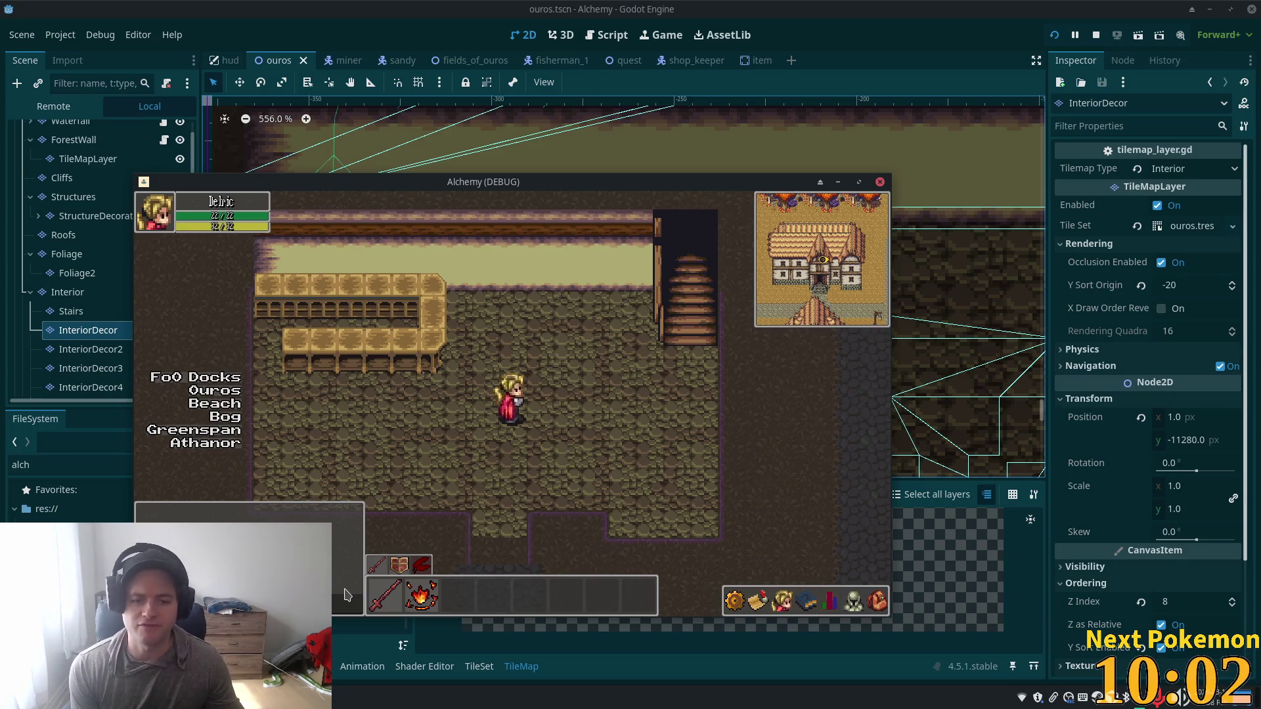
Step: Walk the hero back and forth left and right across the house room
{"action": "key", "text": "Left"}
{"action": "key", "text": "Up"}
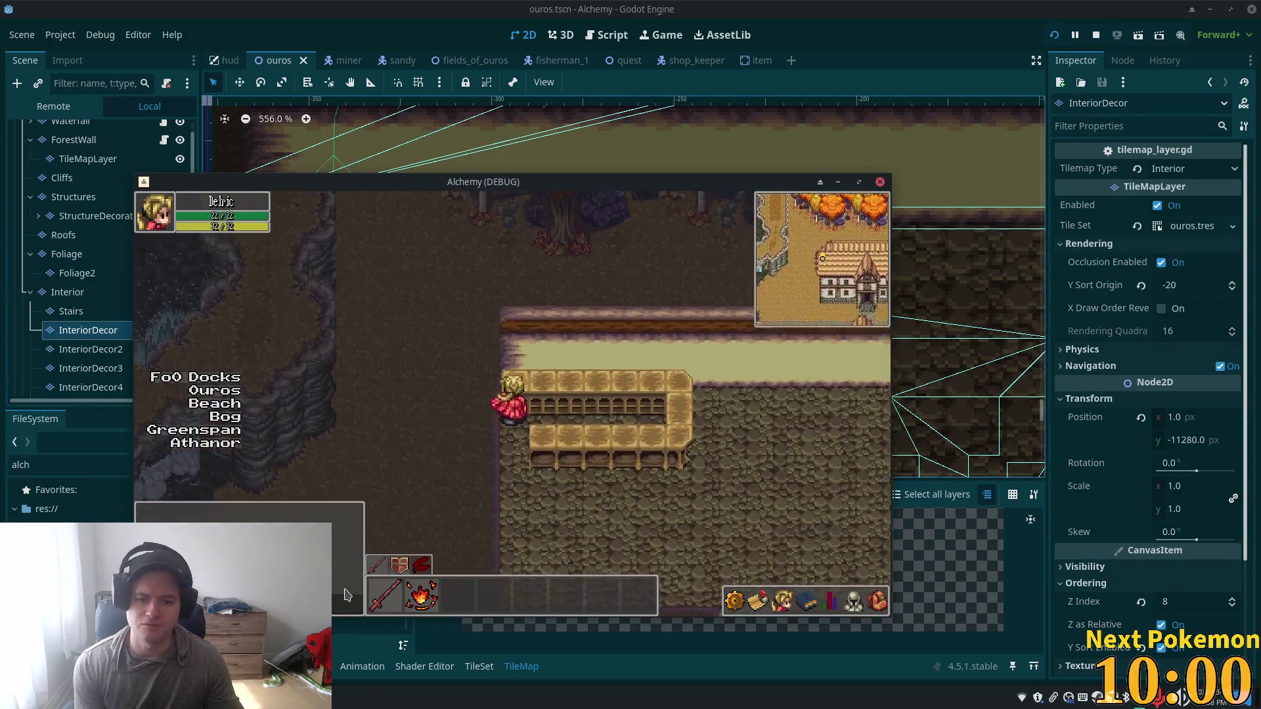
{"action": "key", "text": "Right"}
{"action": "key", "text": "Left"}
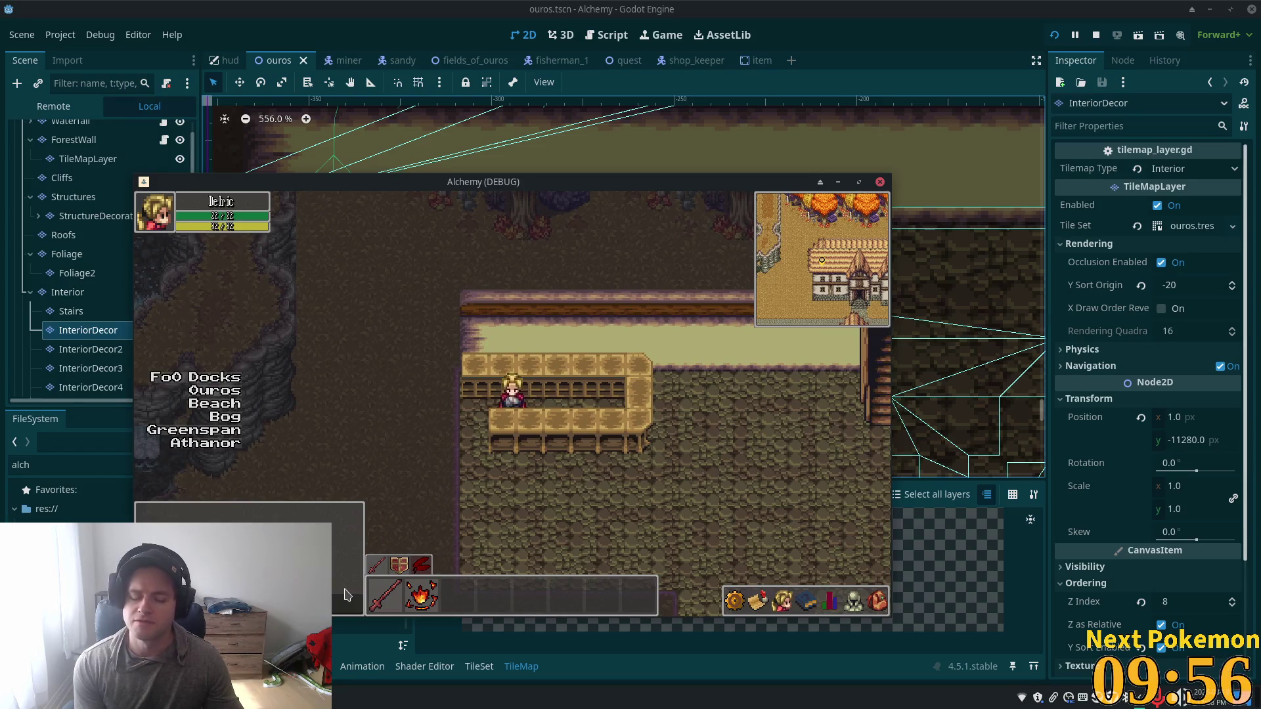
{"action": "key", "text": "Right"}
{"action": "key", "text": "Left"}
{"action": "key", "text": "Right"}
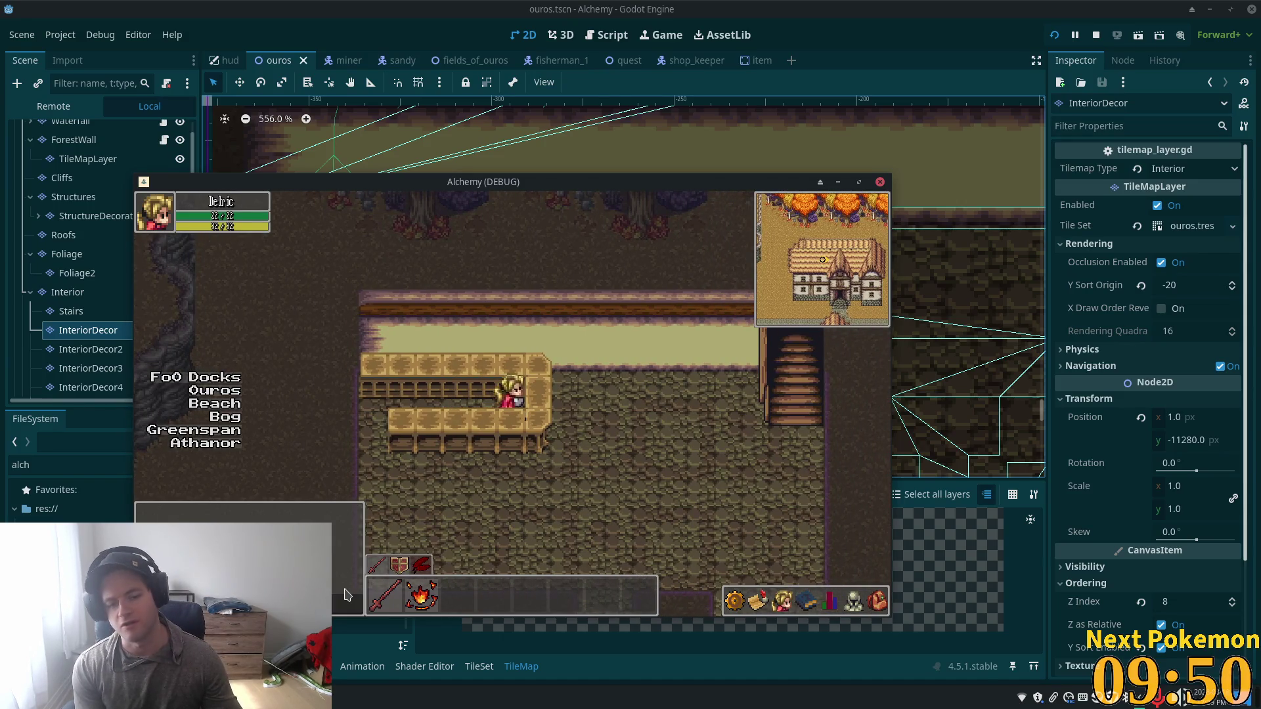
{"action": "key", "text": "Left"}
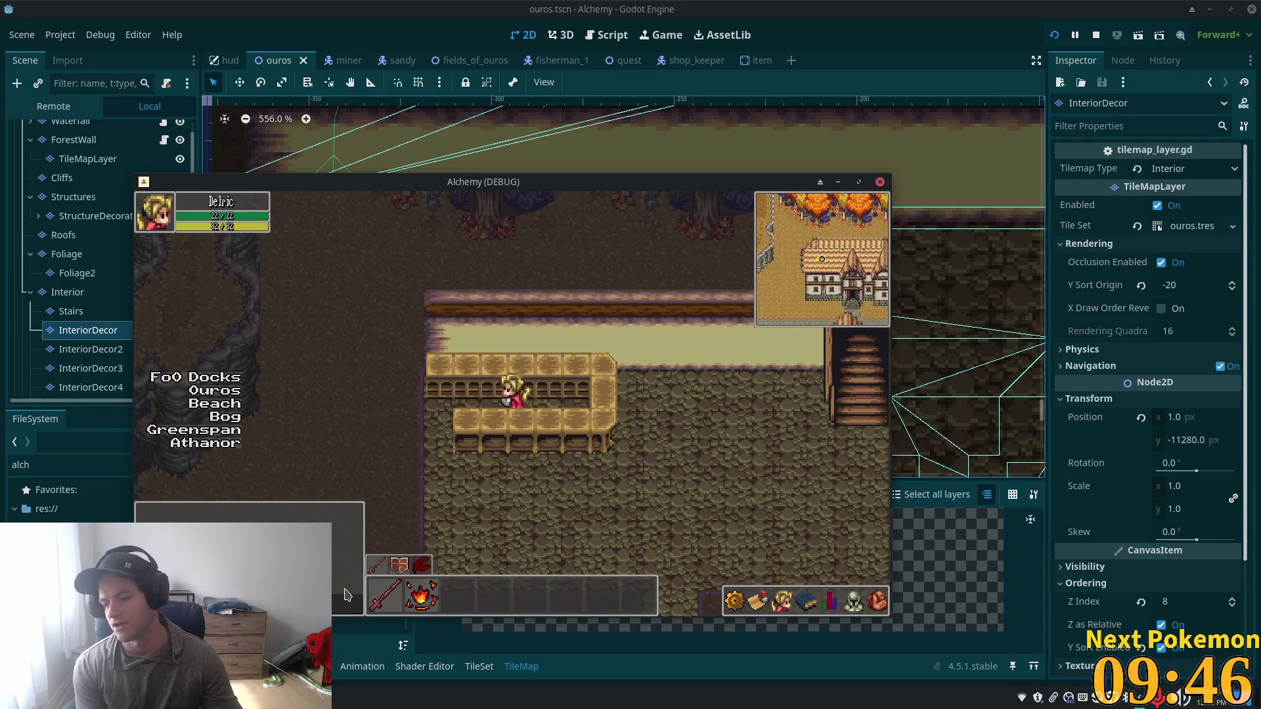
Step: Walk the hero up onto the balcony, right along it, and down off it twice
{"action": "key", "text": "Up"}
{"action": "key", "text": "Down"}
{"action": "key", "text": "Left"}
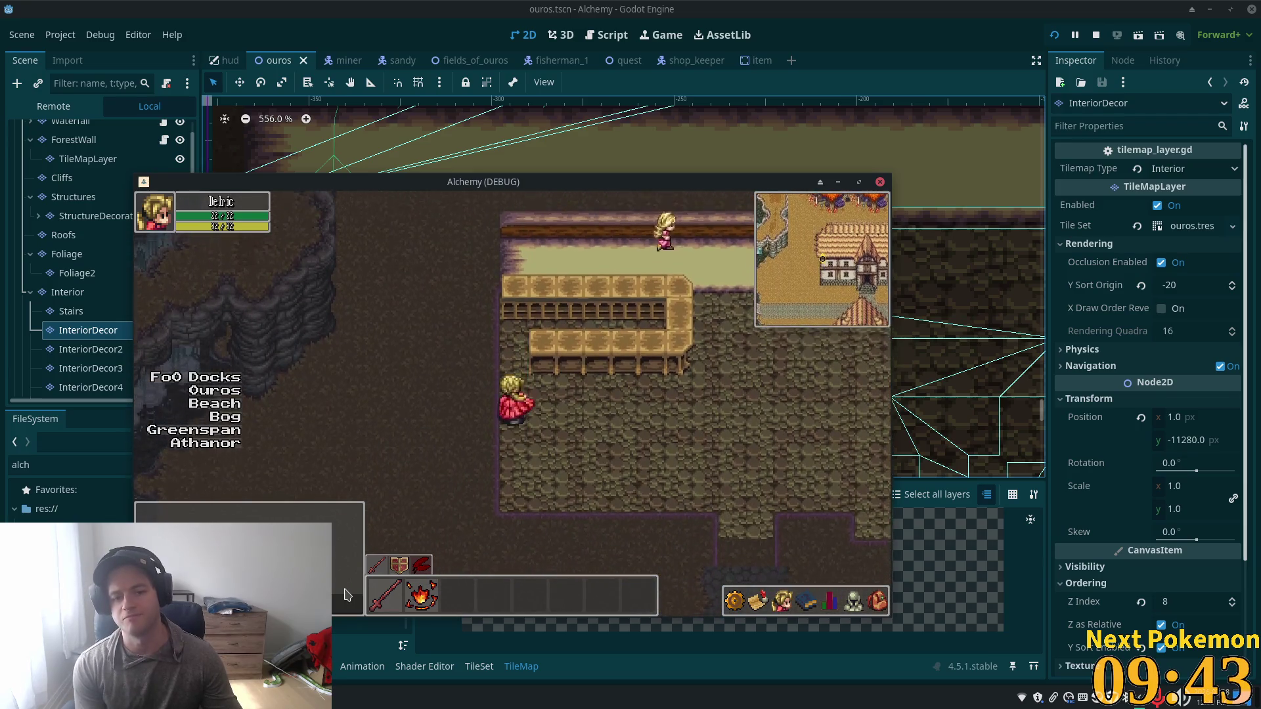
{"action": "key", "text": "Up"}
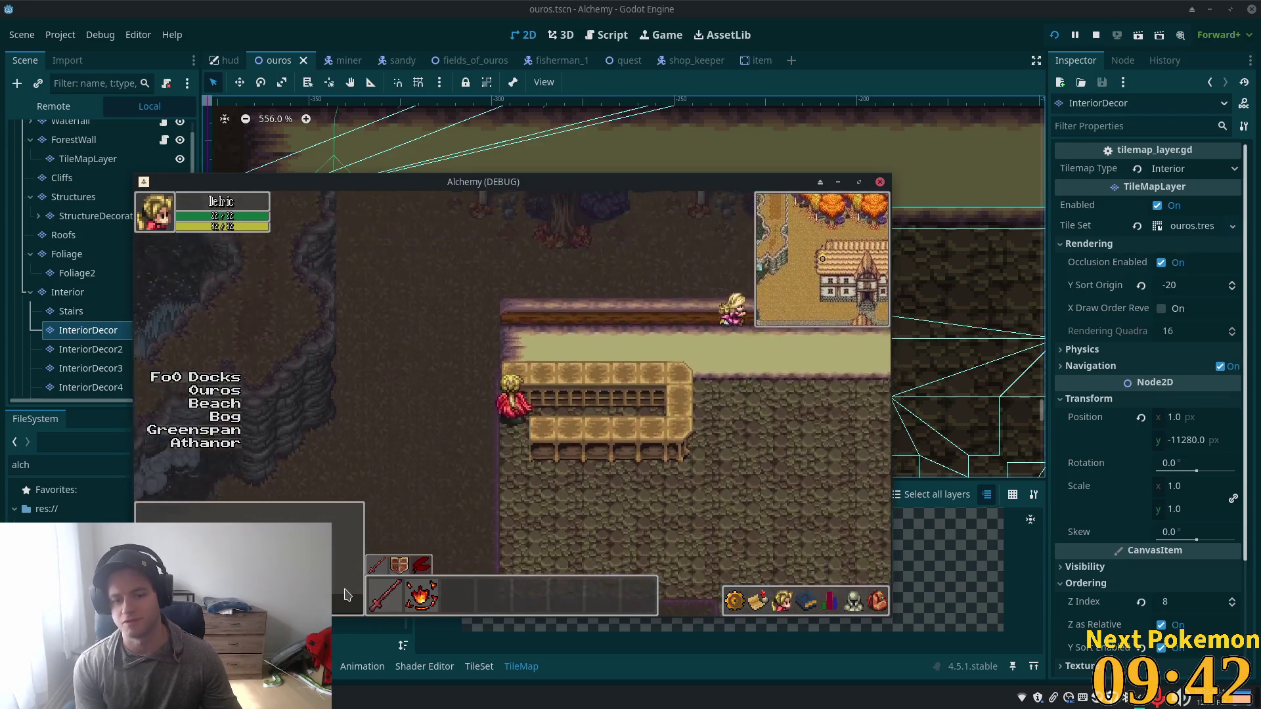
{"action": "key", "text": "Up"}
{"action": "key", "text": "Right"}
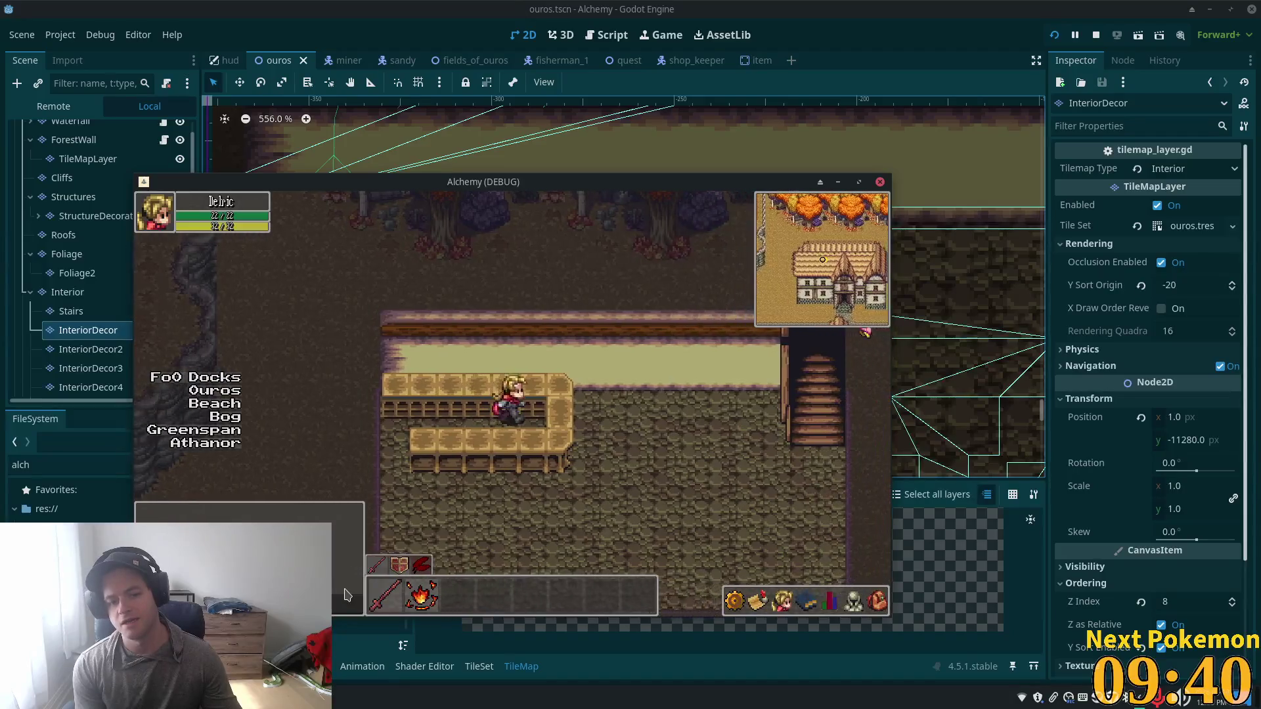
{"action": "key", "text": "Left"}
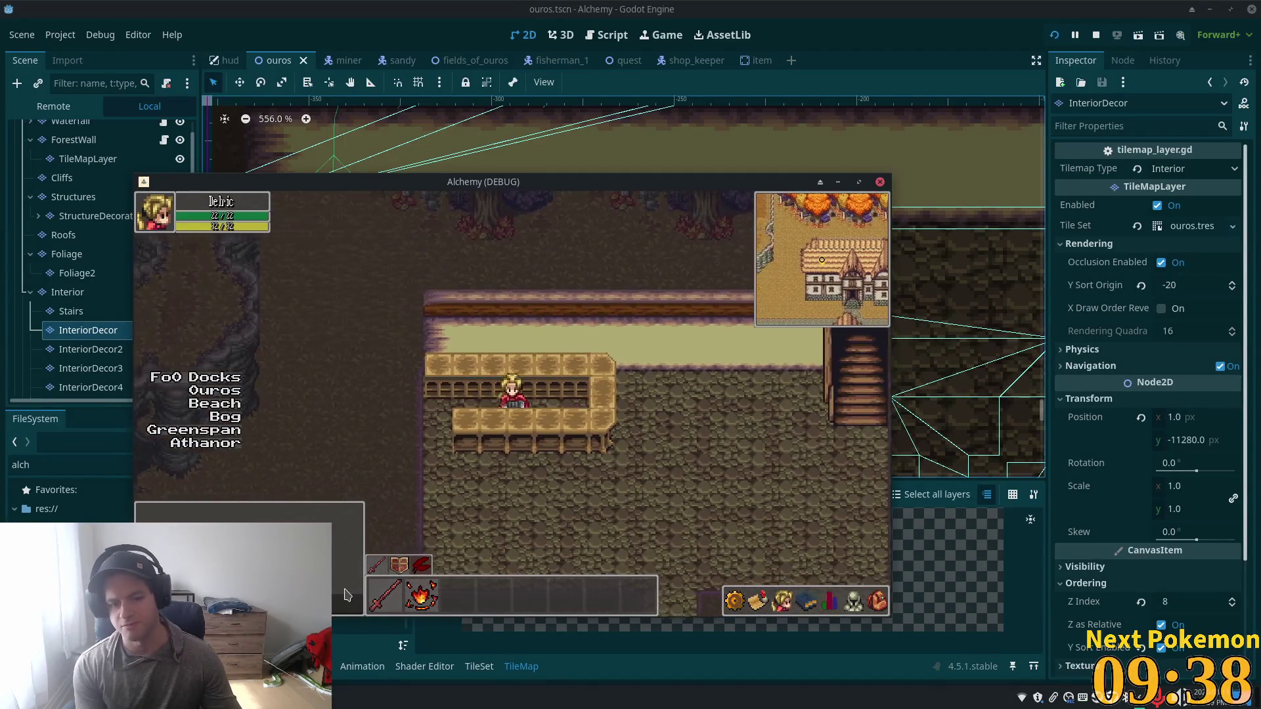
{"action": "key", "text": "Down"}
{"action": "key", "text": "Up"}
{"action": "key", "text": "Right"}
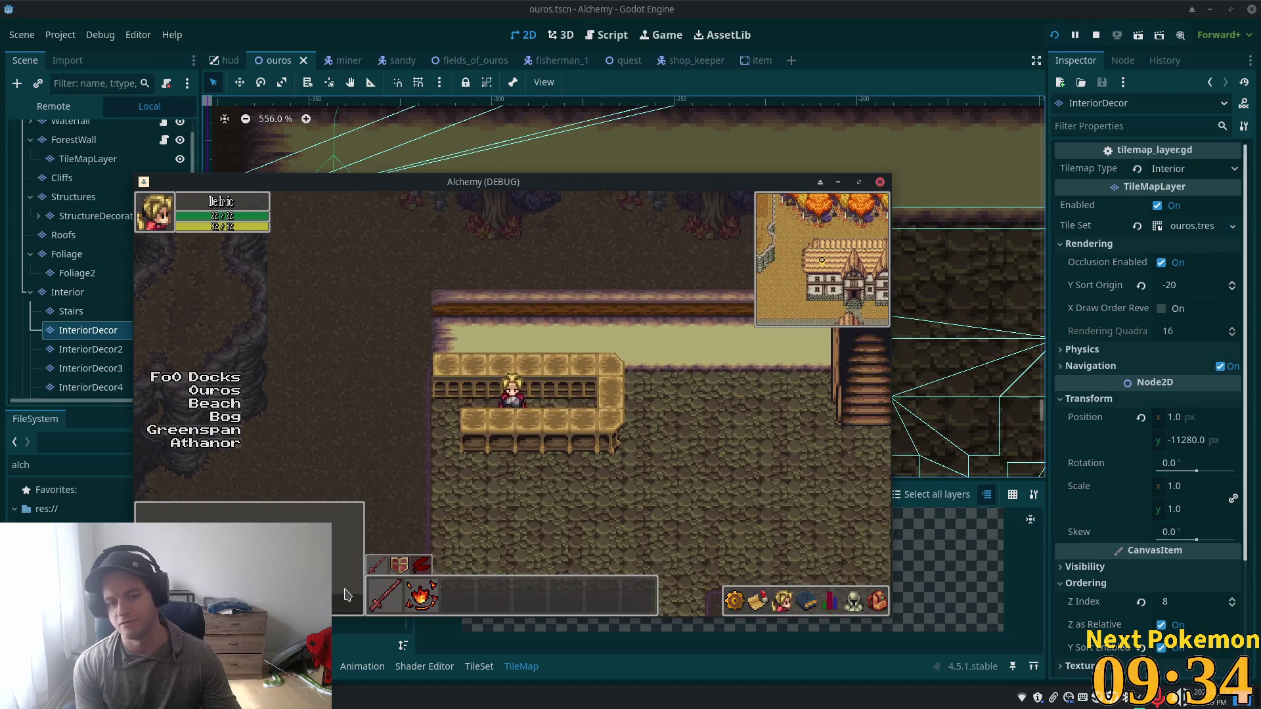
{"action": "key", "text": "Left"}
{"action": "key", "text": "Down"}
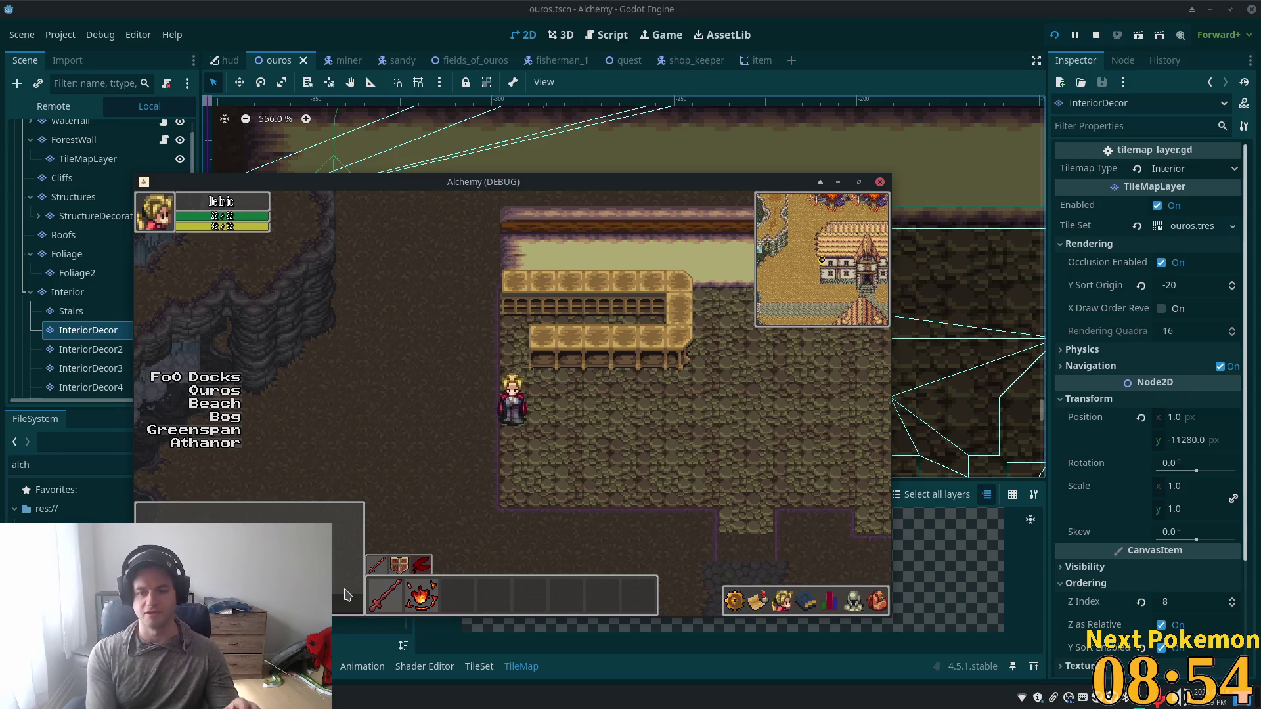
{"action": "key", "text": "Up"}
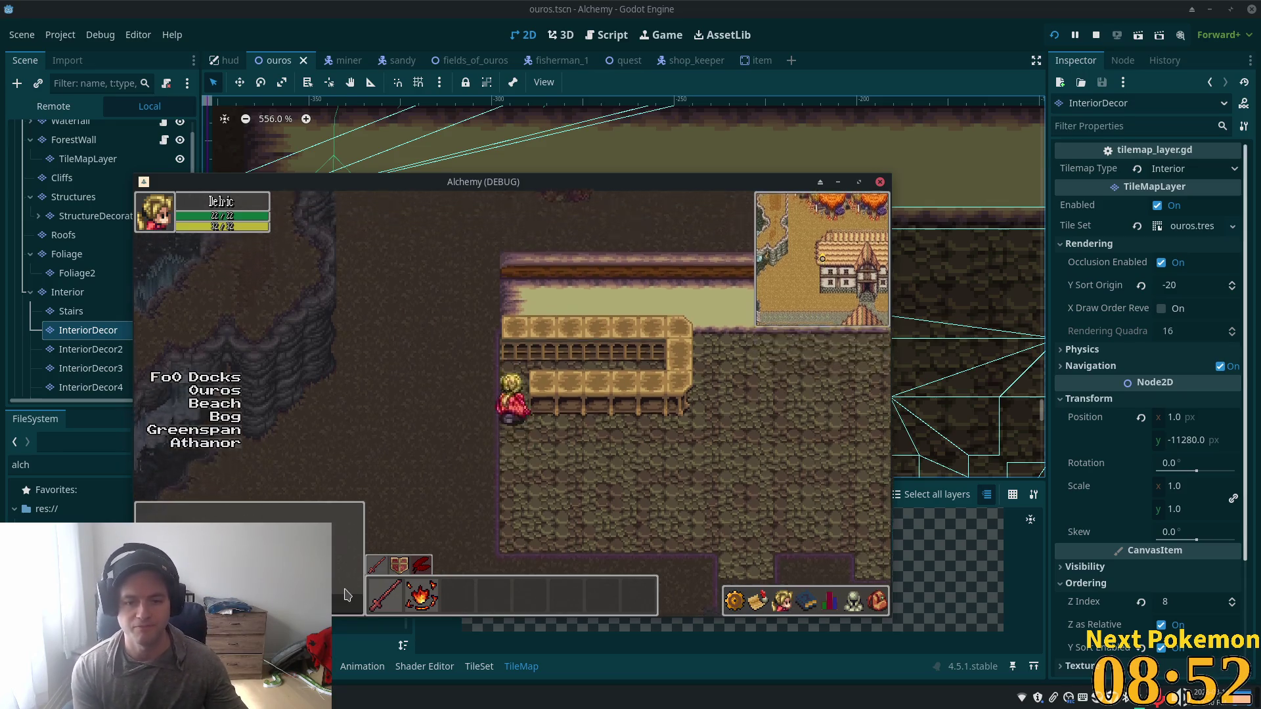
Step: Open the ouros tile set, select the cabinet tiles and give one a full-tile polygon
{"action": "key", "text": "Right"}
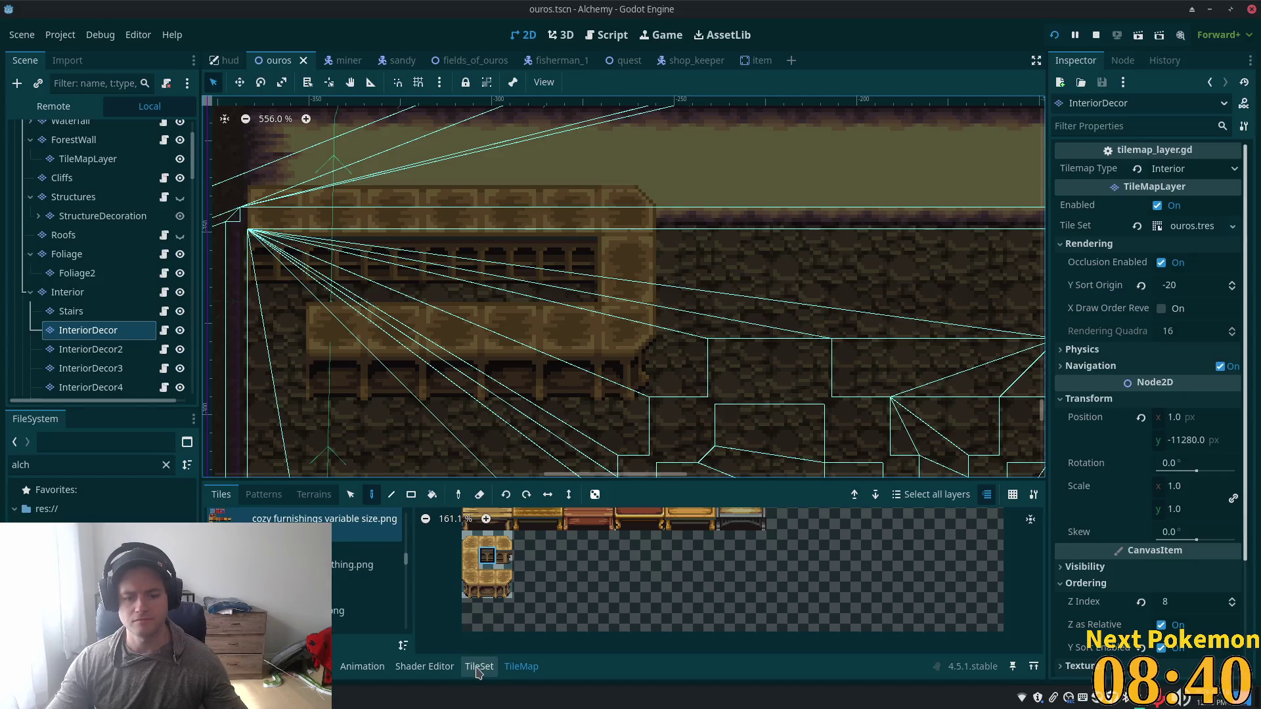
{"action": "left_click", "coordinate": [479, 666]}
{"action": "left_click", "coordinate": [652, 540]}
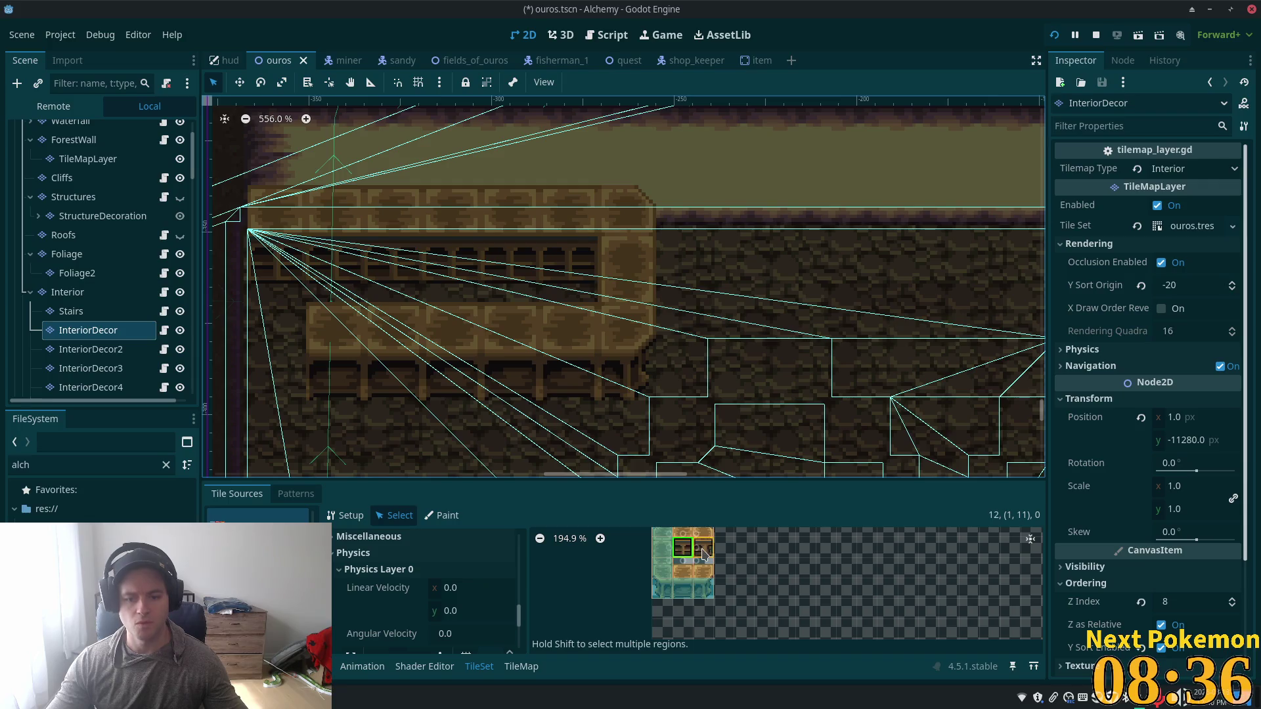
{"action": "left_click", "coordinate": [703, 553], "text": "shift"}
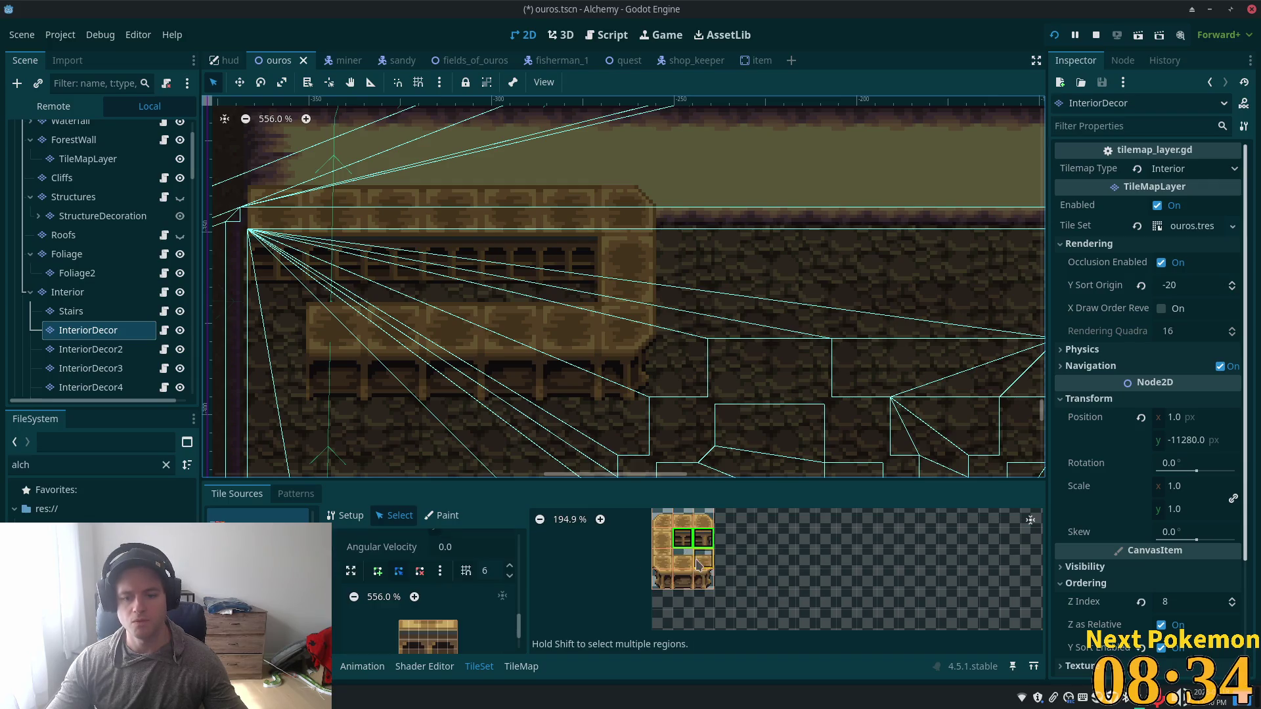
{"action": "scroll", "coordinate": [470, 607], "scroll_direction": "down", "scroll_amount": 2}
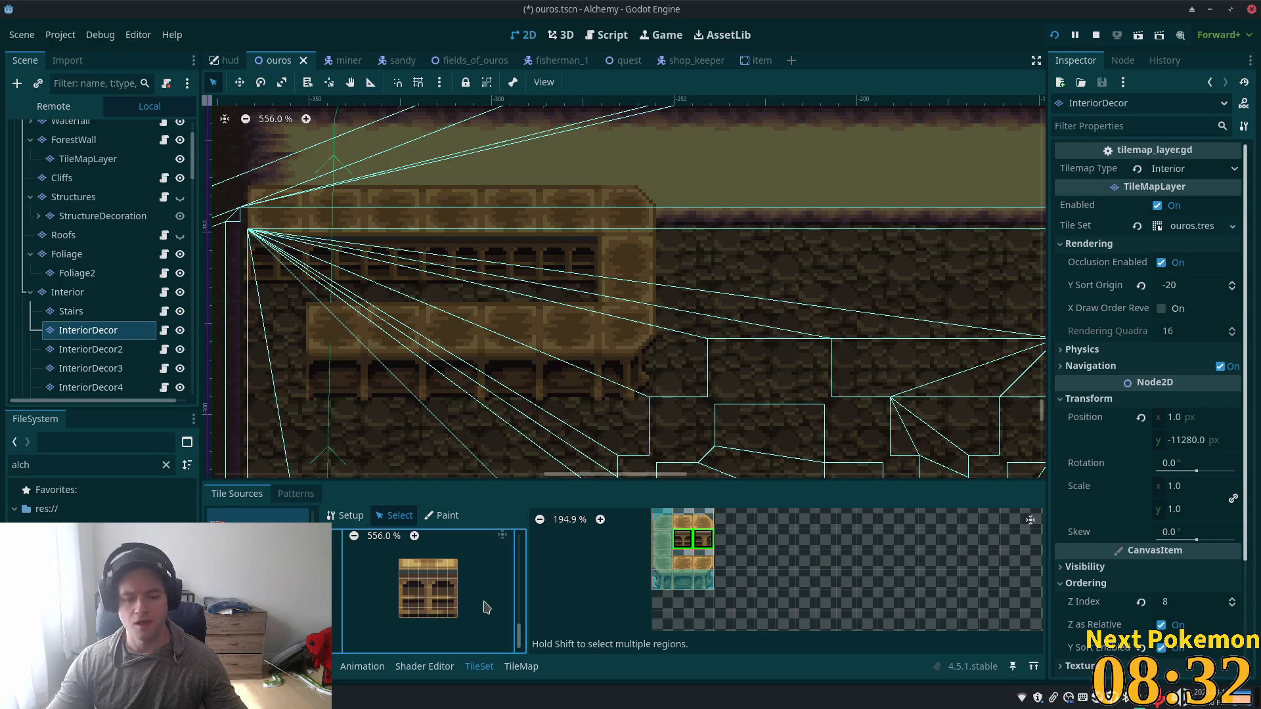
{"action": "left_click", "coordinate": [486, 607]}
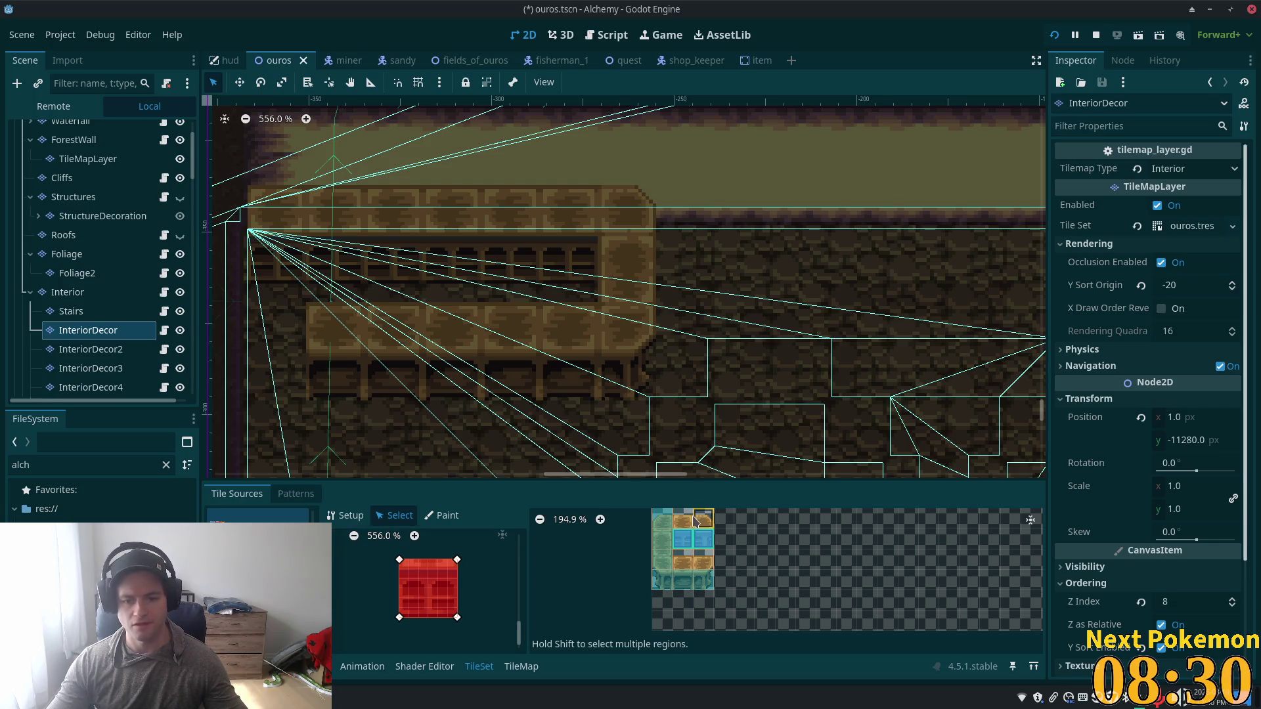
Step: Give the next balcony tile a full-tile polygon and save the scene
{"action": "left_click", "coordinate": [697, 522]}
{"action": "scroll", "coordinate": [695, 523], "scroll_direction": "up", "scroll_amount": 4}
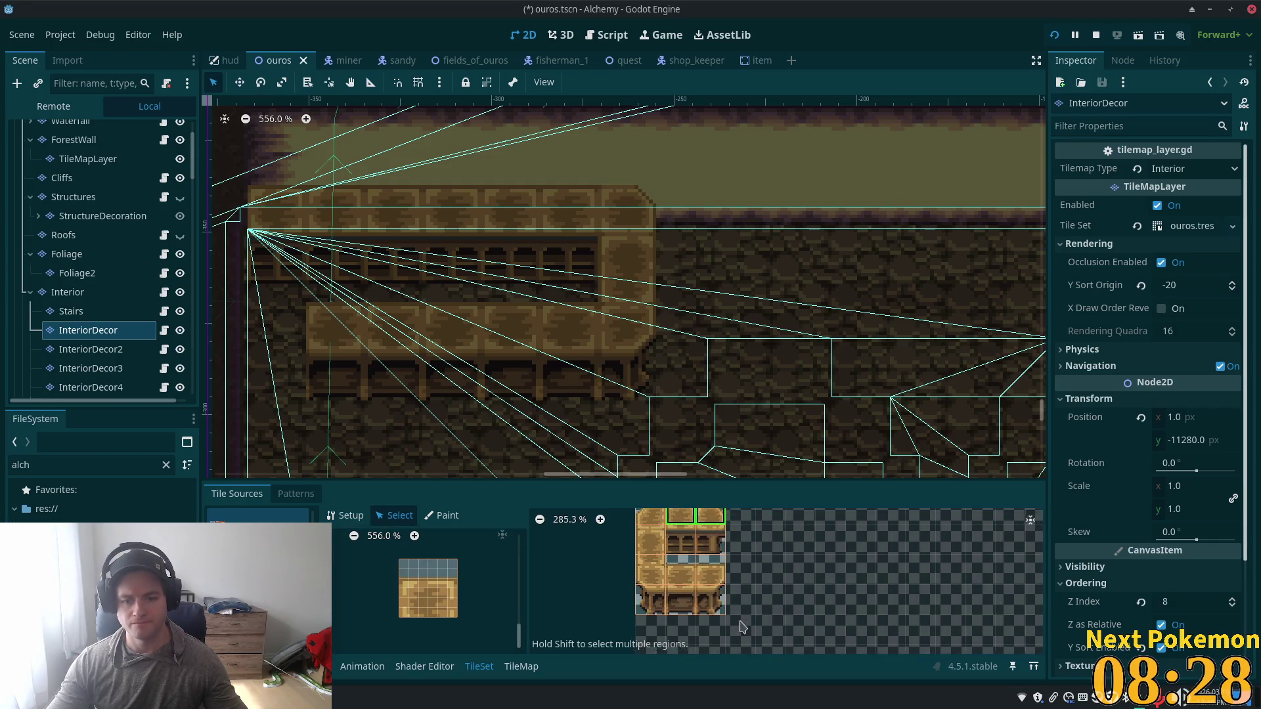
{"action": "left_click", "coordinate": [501, 581]}
{"action": "key", "text": "ctrl+s"}
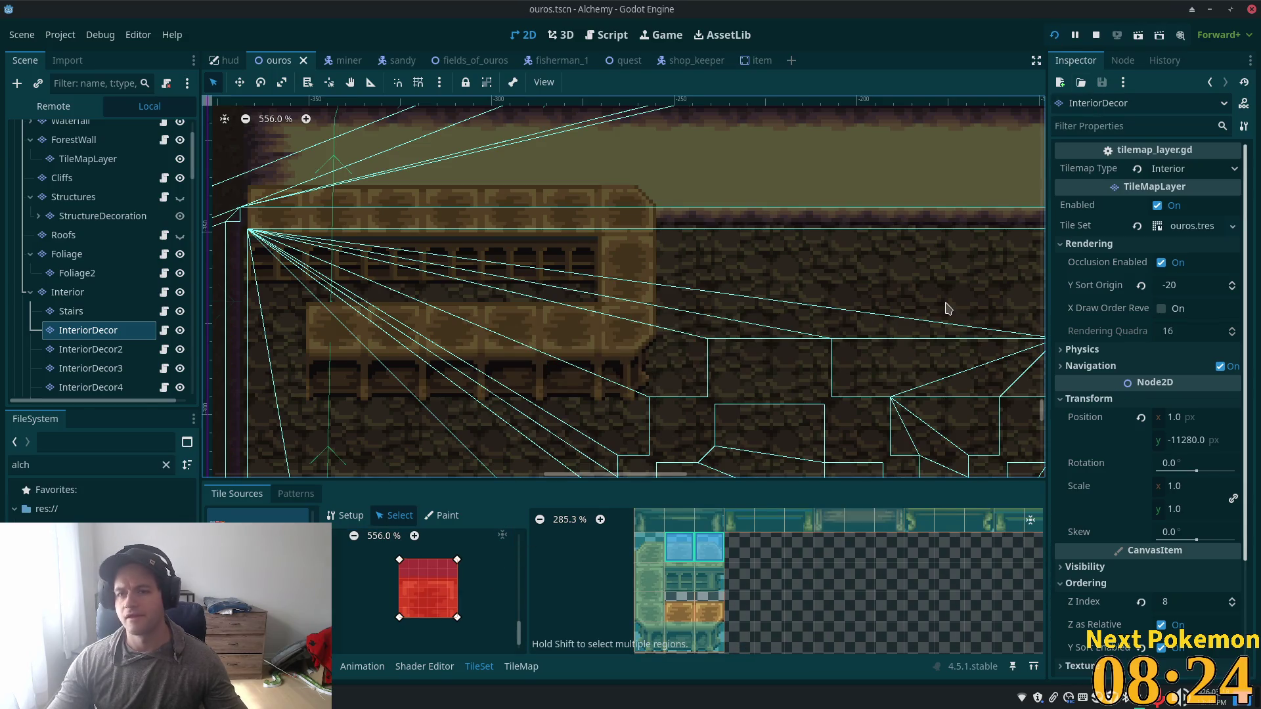
Step: Run the game and walk the player into the building and onto the wooden balcony, facing left and right
{"action": "left_click", "coordinate": [1055, 37]}
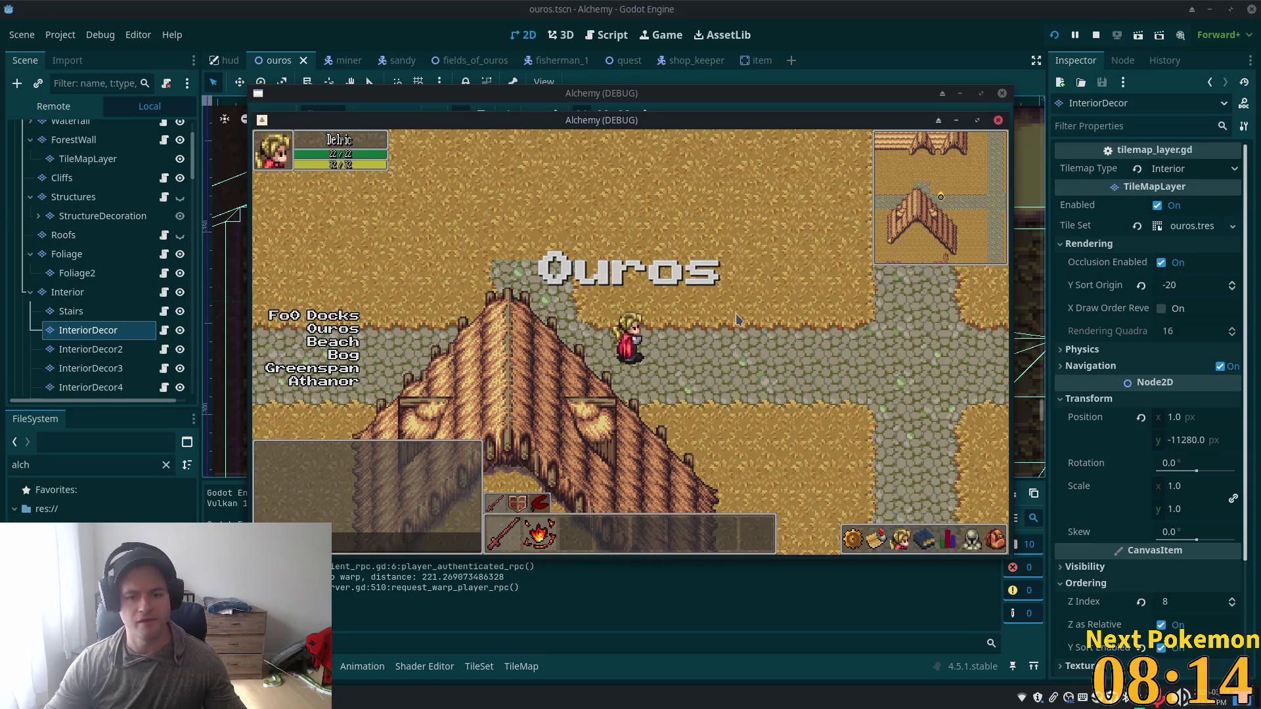
{"action": "key", "text": "Up"}
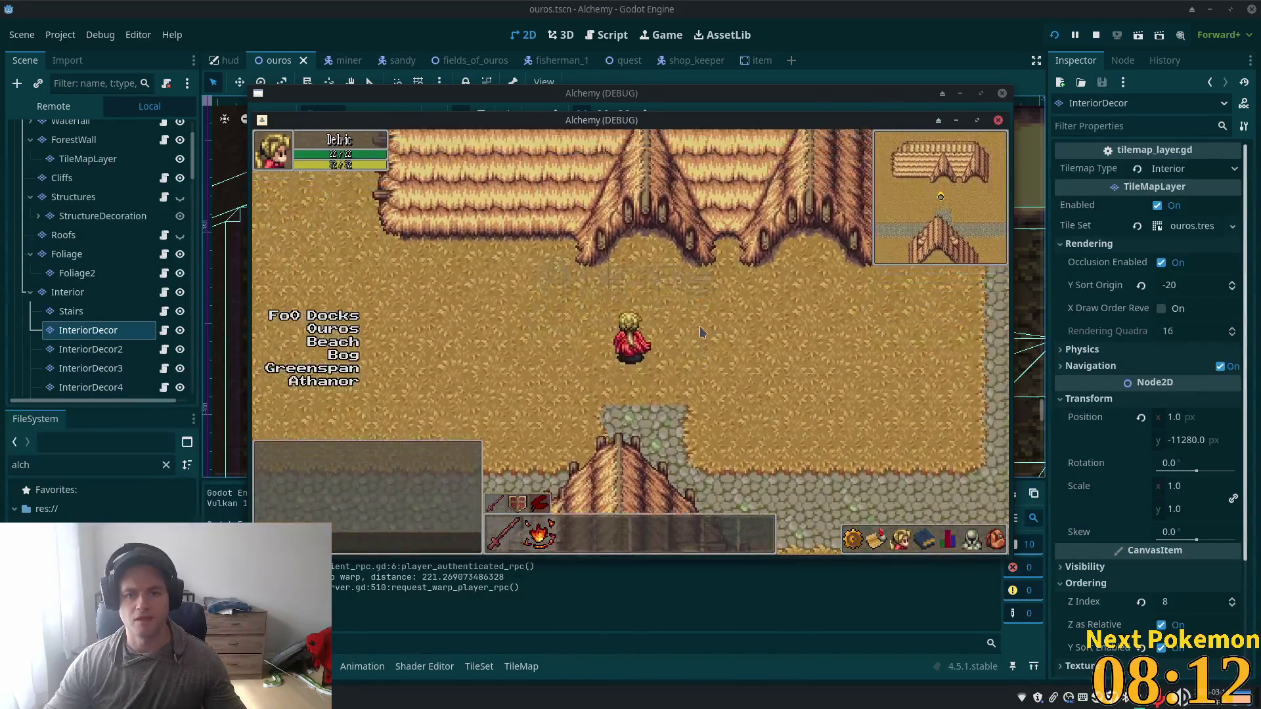
{"action": "key", "text": "Left"}
{"action": "key", "text": "Up"}
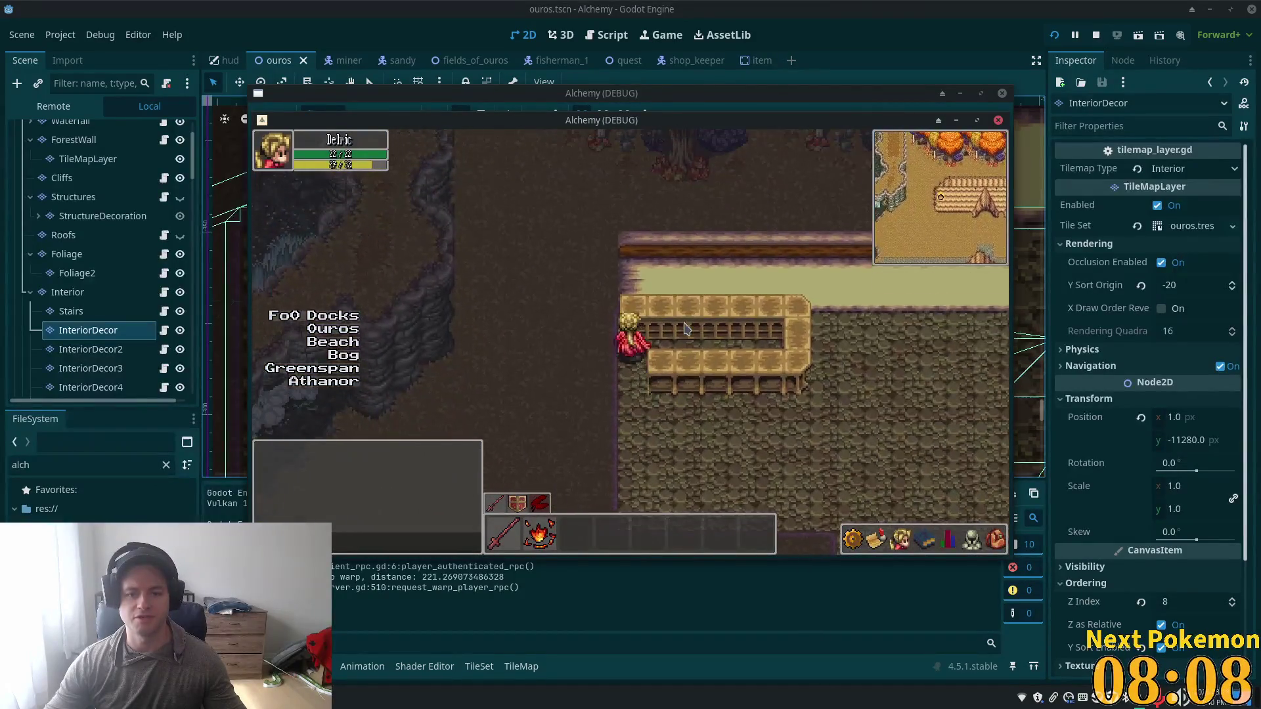
{"action": "key", "text": "Down"}
{"action": "key", "text": "Right"}
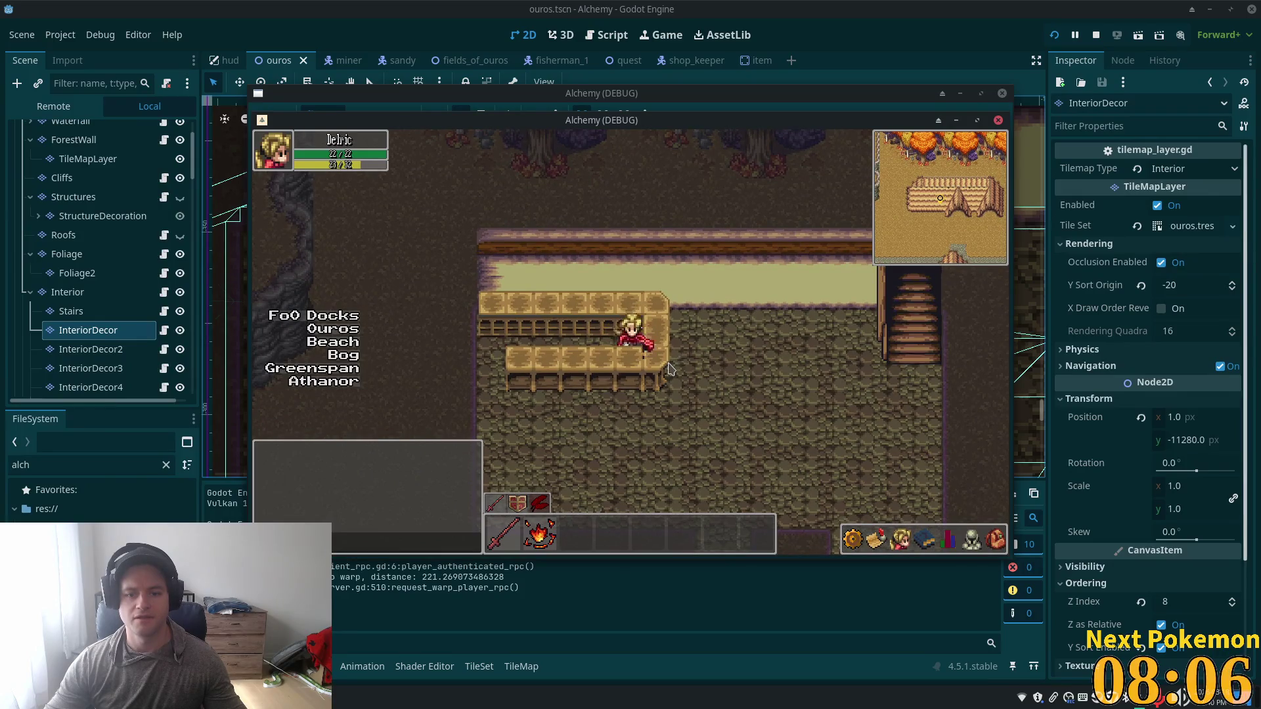
{"action": "key", "text": "Left"}
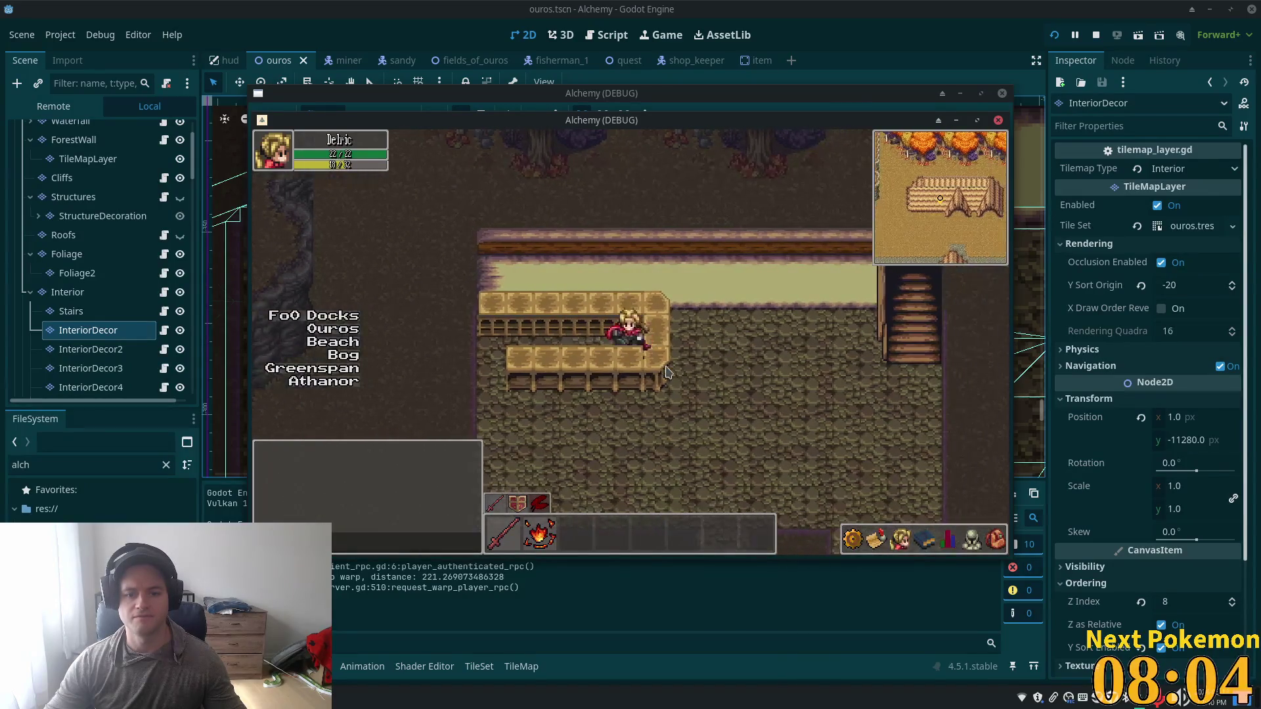
{"action": "key", "text": "Right"}
{"action": "key", "text": "Left"}
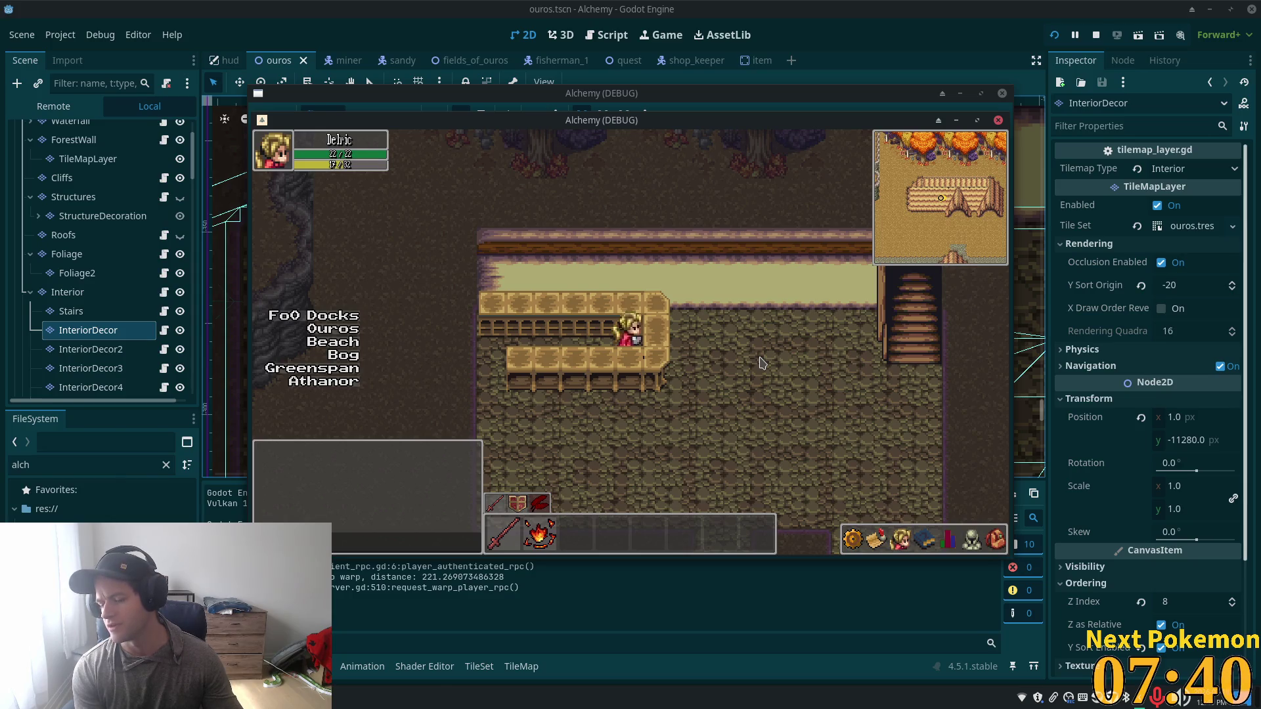
Step: Walk the player off the balcony and back onto it, moving left and right along it
{"action": "key", "text": "Left"}
{"action": "key", "text": "Down"}
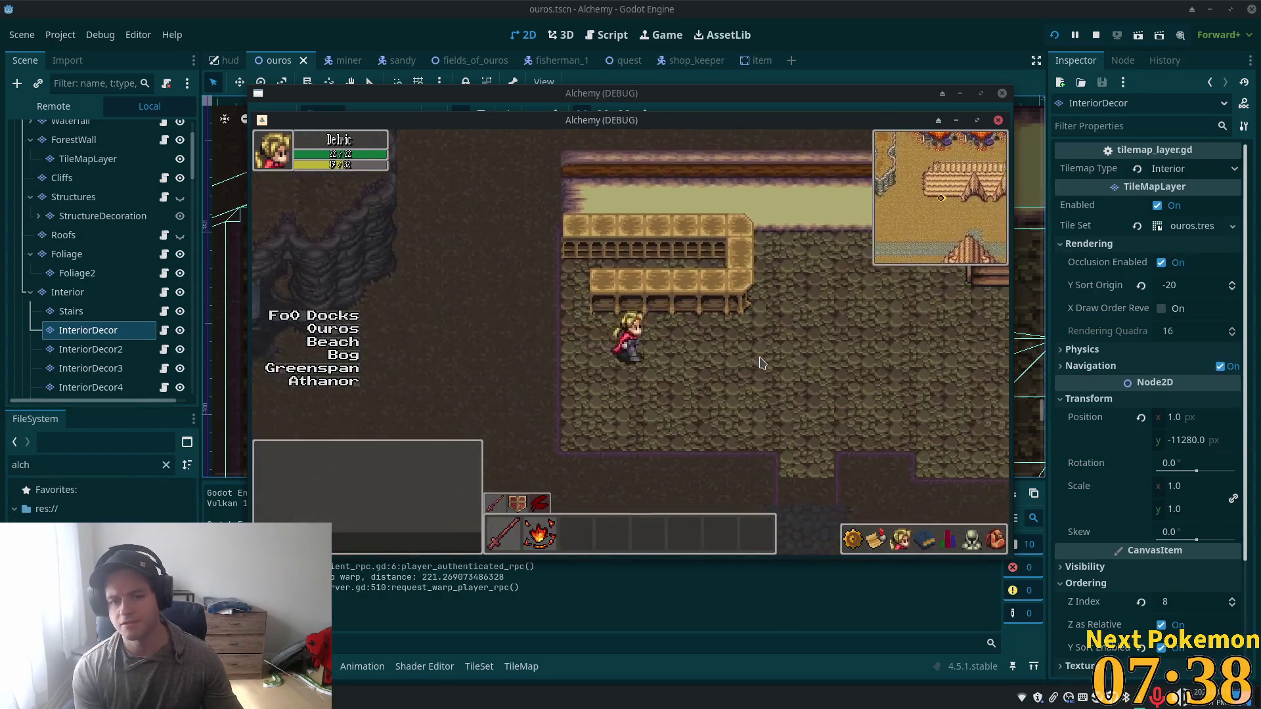
{"action": "key", "text": "Up"}
{"action": "key", "text": "Down"}
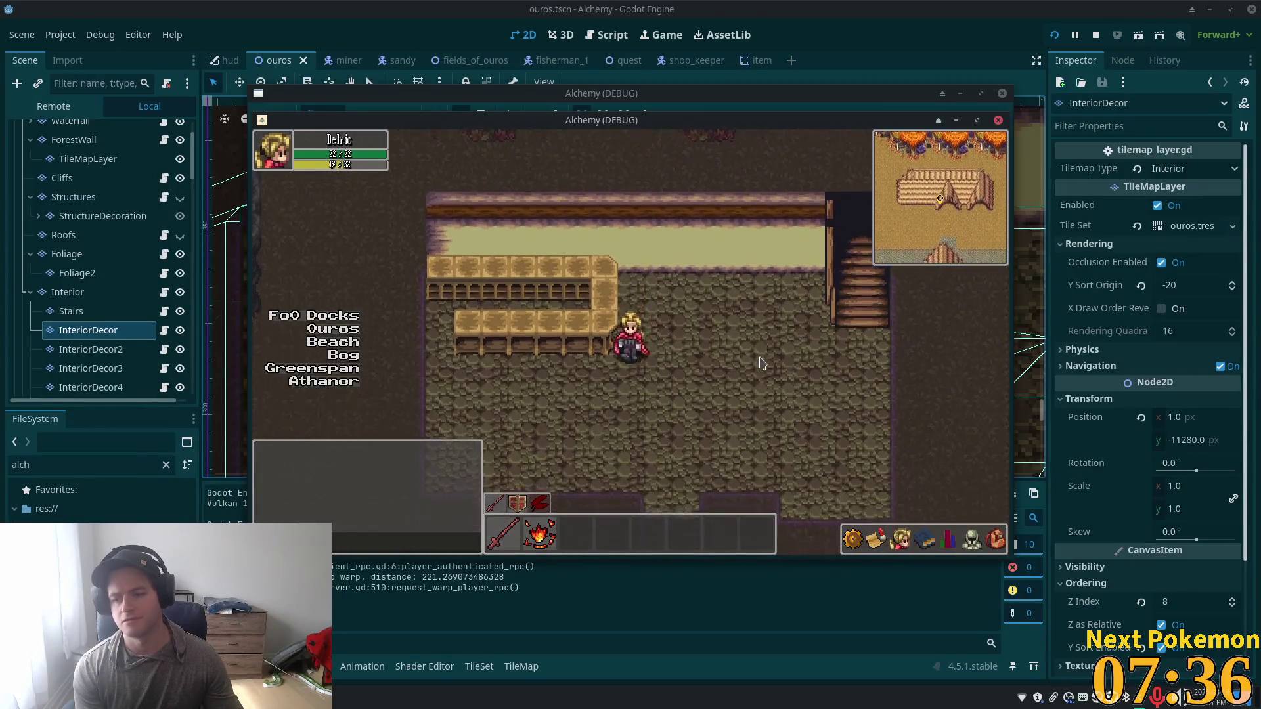
{"action": "key", "text": "Left"}
{"action": "key", "text": "Up"}
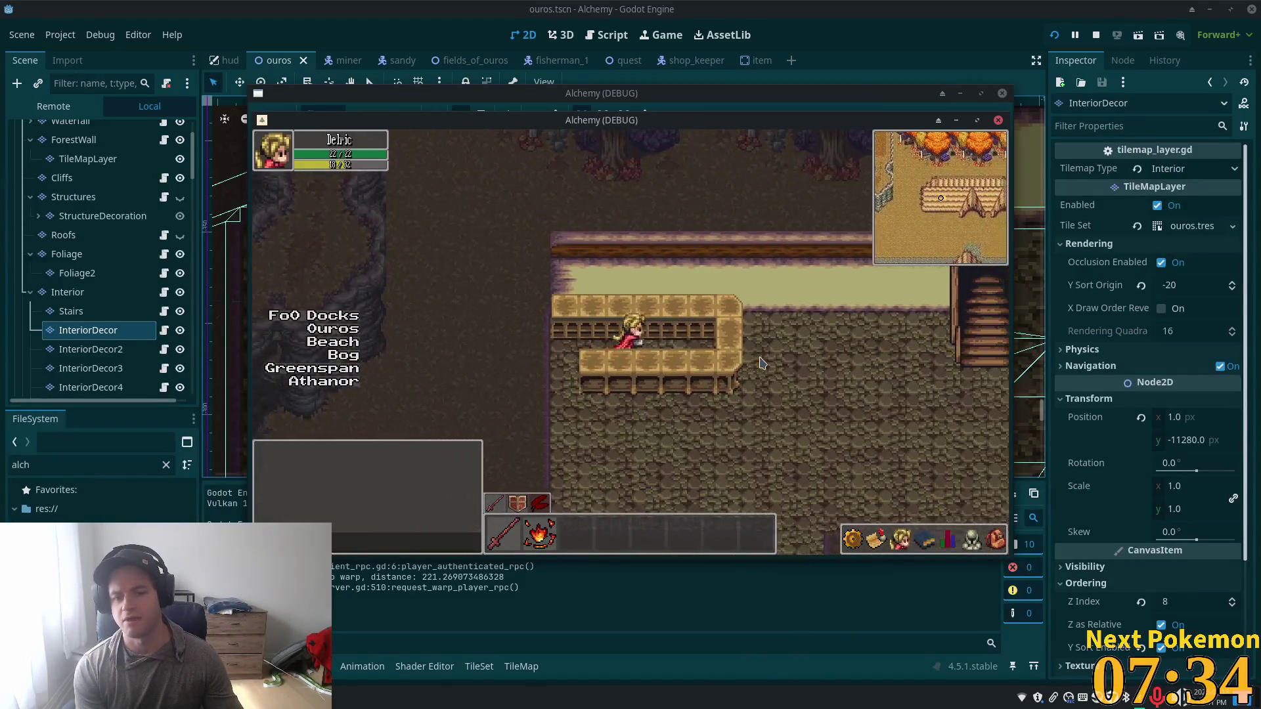
{"action": "key", "text": "Left"}
{"action": "key", "text": "Down"}
{"action": "key", "text": "Down"}
{"action": "key", "text": "Right"}
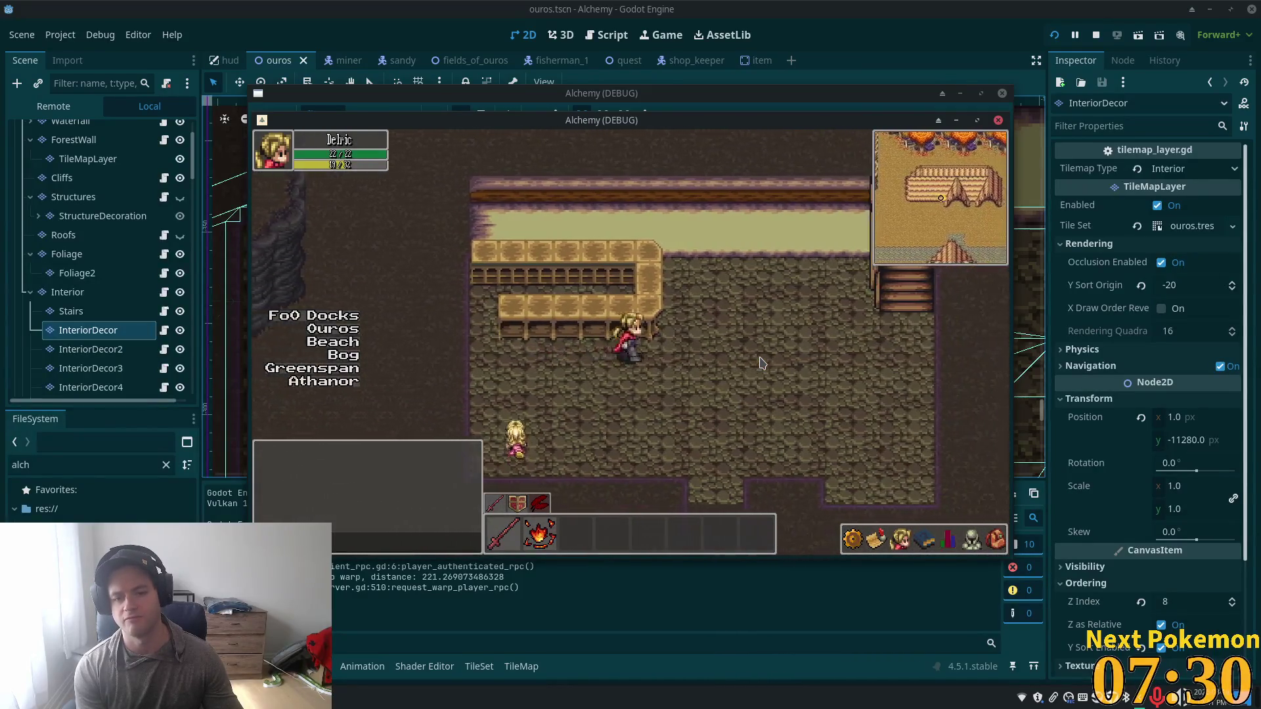
{"action": "key", "text": "Up"}
{"action": "key", "text": "Right"}
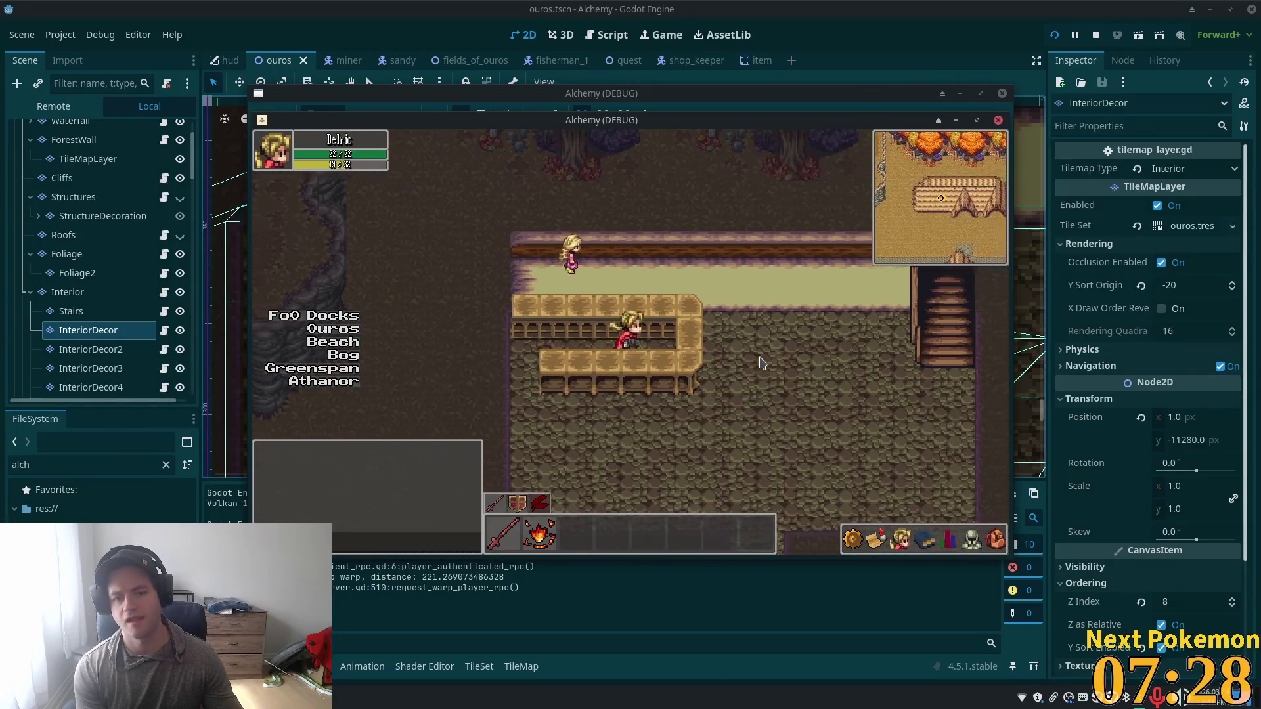
{"action": "key", "text": "Left"}
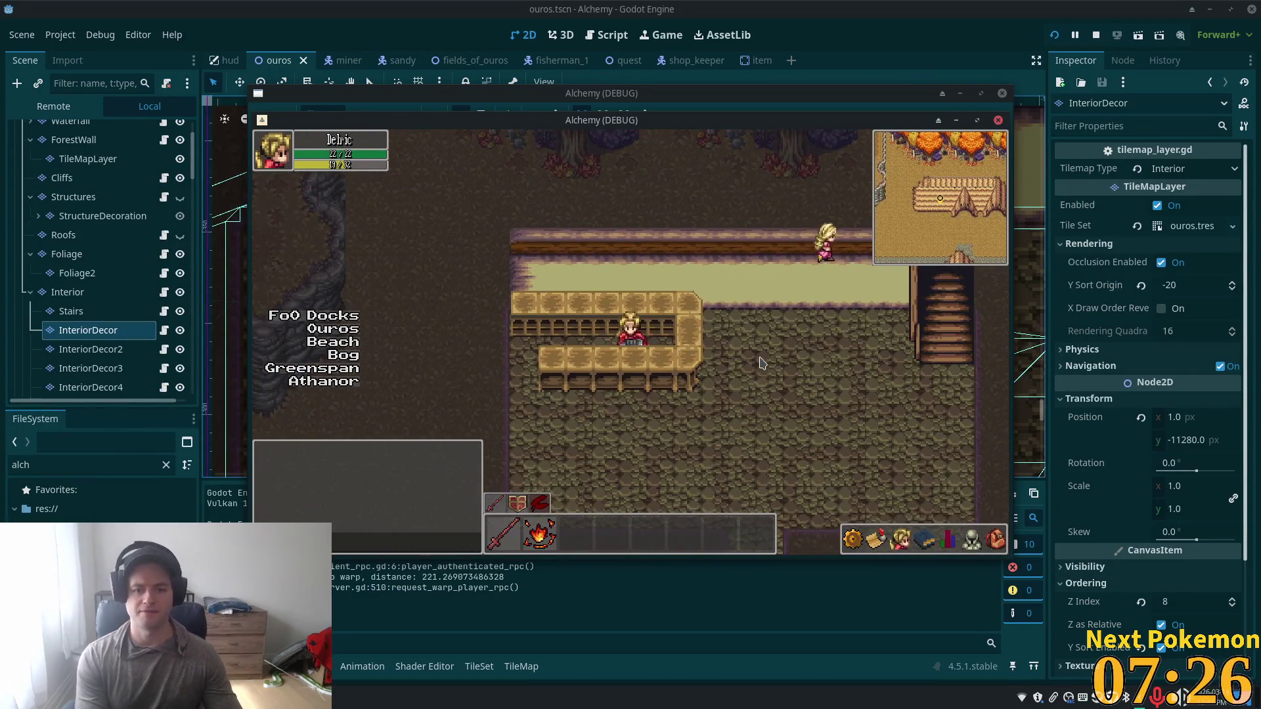
Step: Walk across the cobblestone floor and below the balcony, then bring the editor back to the front
{"action": "key", "text": "Down"}
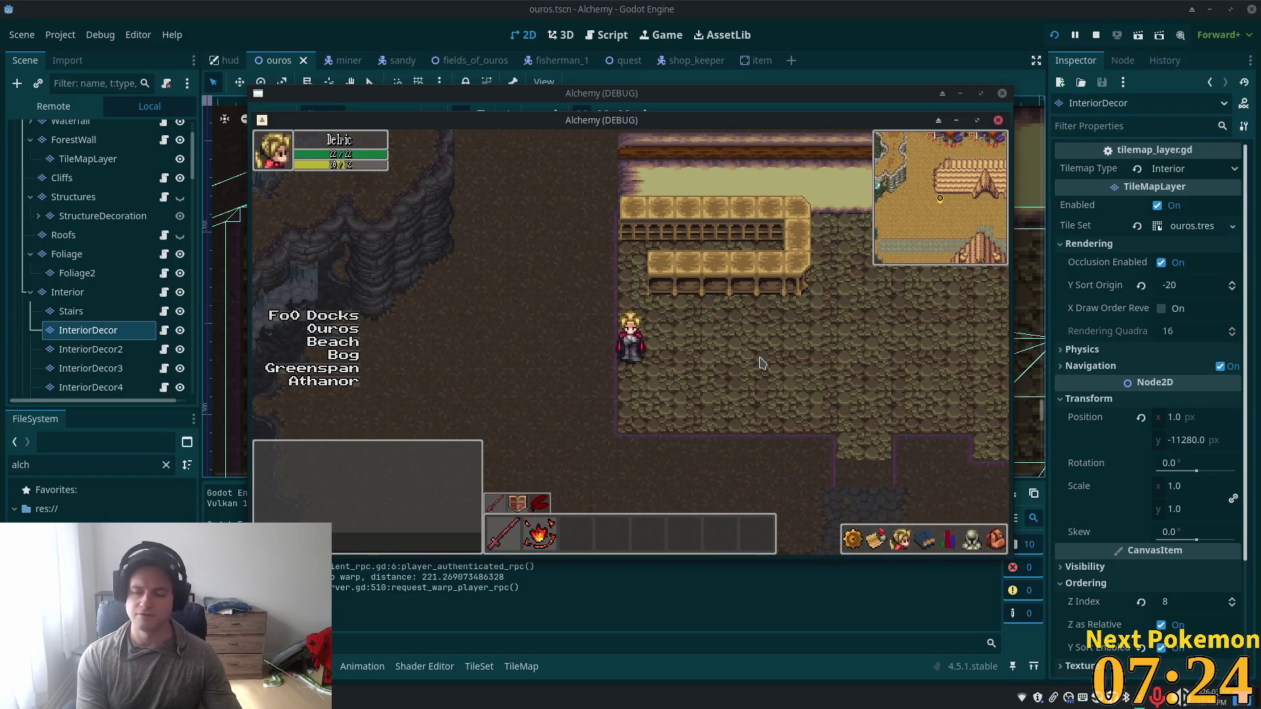
{"action": "key", "text": "Right"}
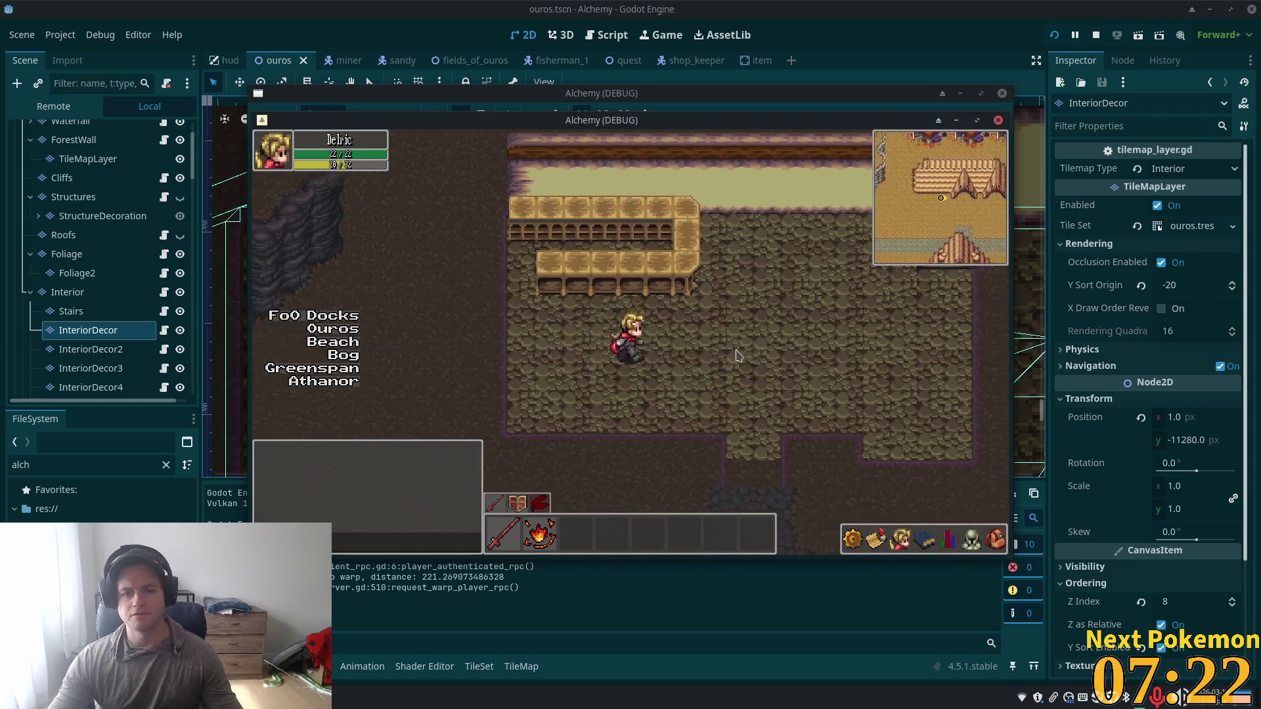
{"action": "key", "text": "Right"}
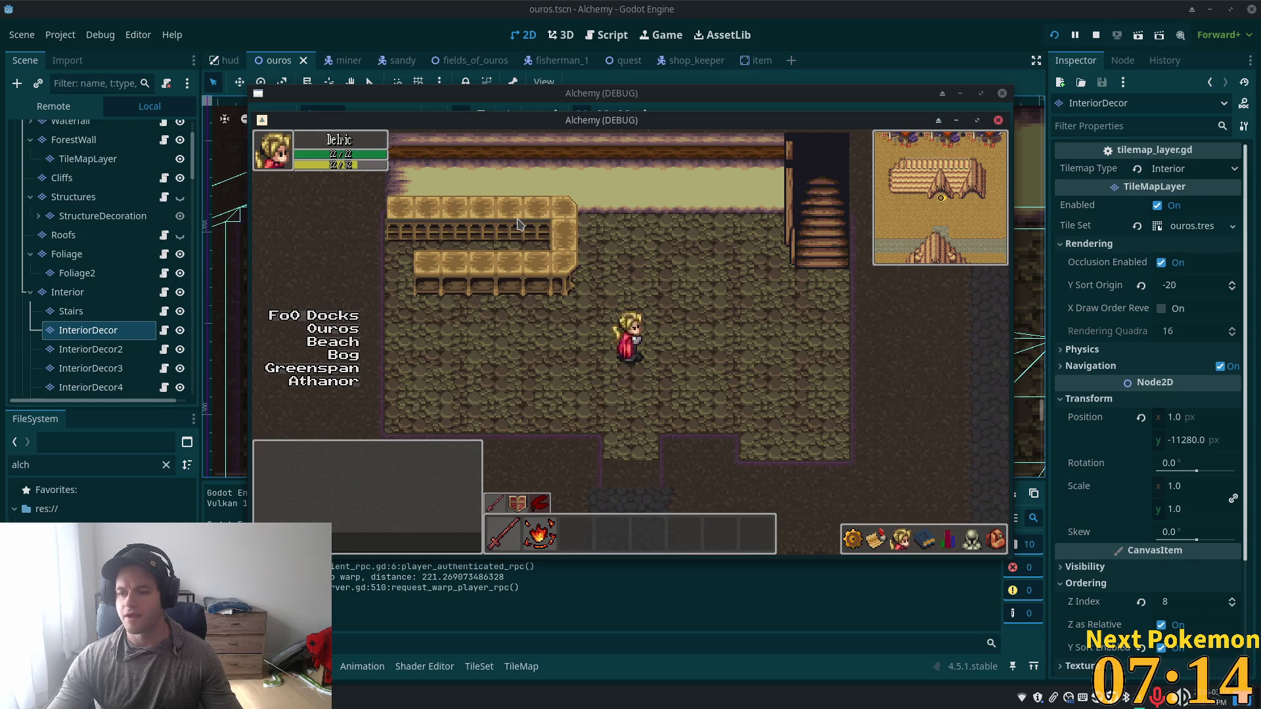
{"action": "key", "text": "Up"}
{"action": "key", "text": "Left"}
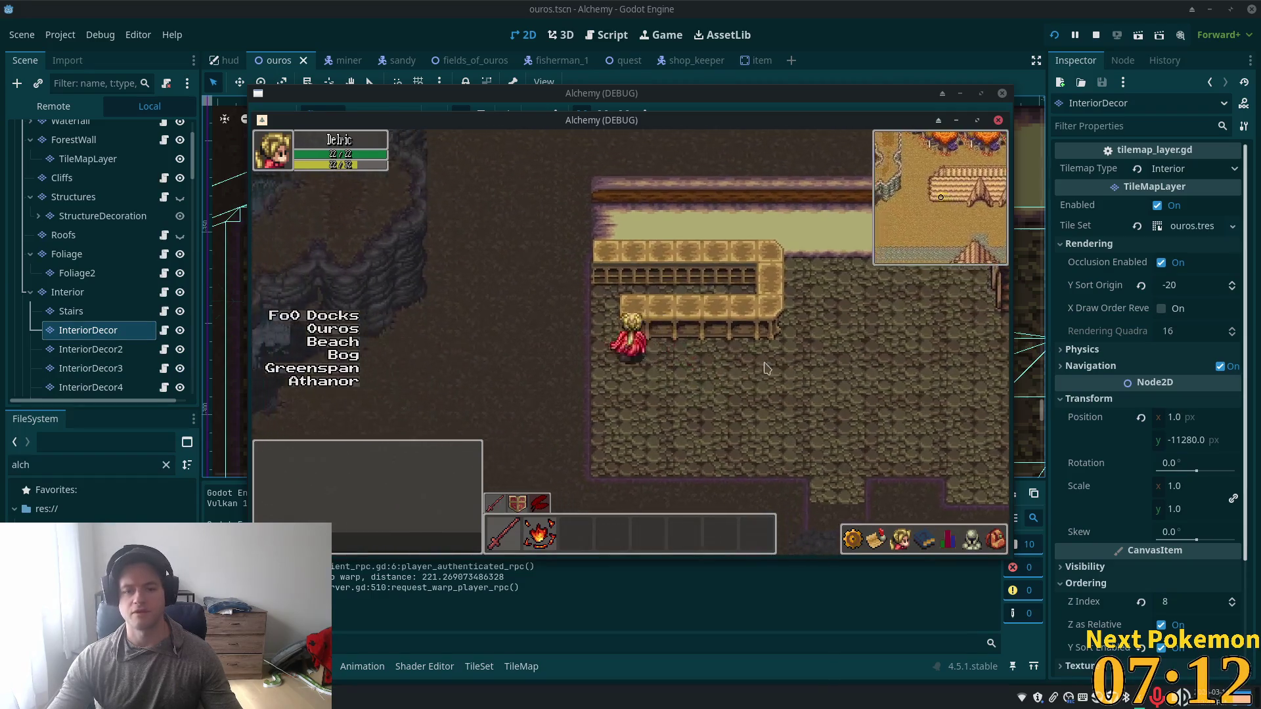
{"action": "key", "text": "Down"}
{"action": "key", "text": "Right"}
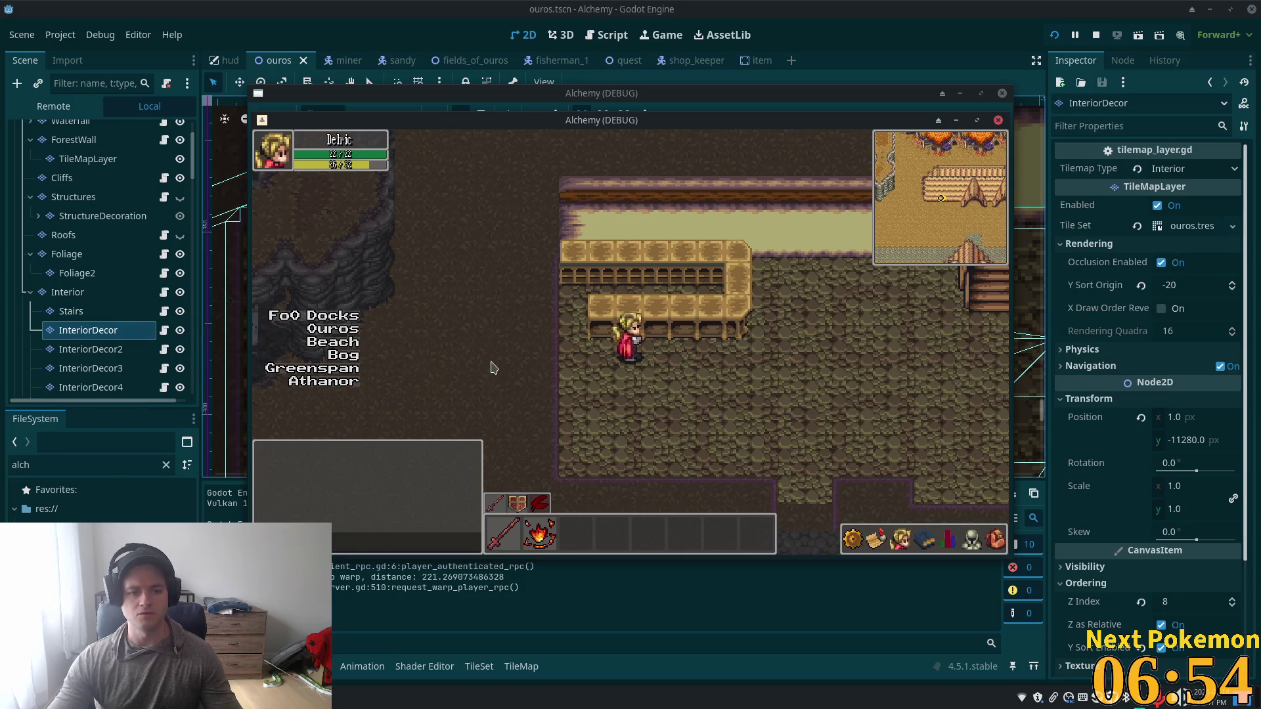
{"action": "left_click", "coordinate": [857, 12]}
Step: Show the TileMap painting tools for the InteriorDecor layer and pick a different atlas tile
{"action": "scroll", "coordinate": [598, 328], "scroll_direction": "down", "scroll_amount": 4}
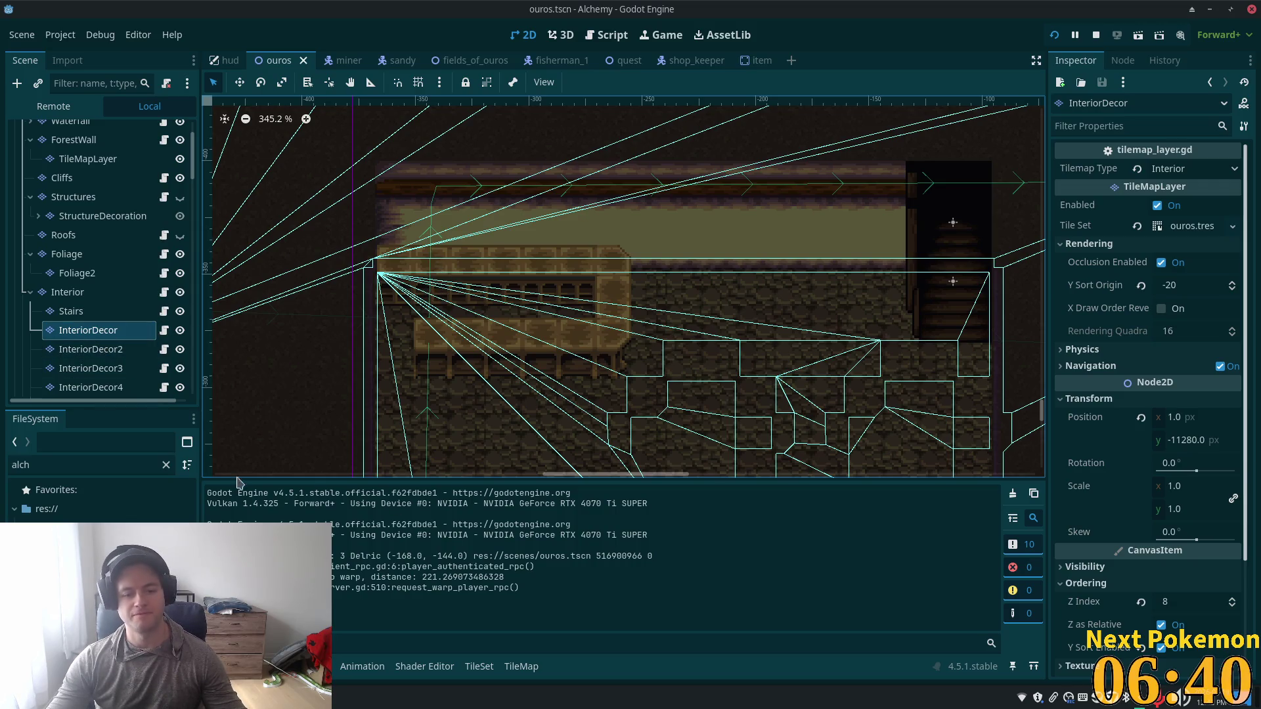
{"action": "left_click", "coordinate": [525, 668]}
{"action": "scroll", "coordinate": [692, 627], "scroll_direction": "down", "scroll_amount": 5}
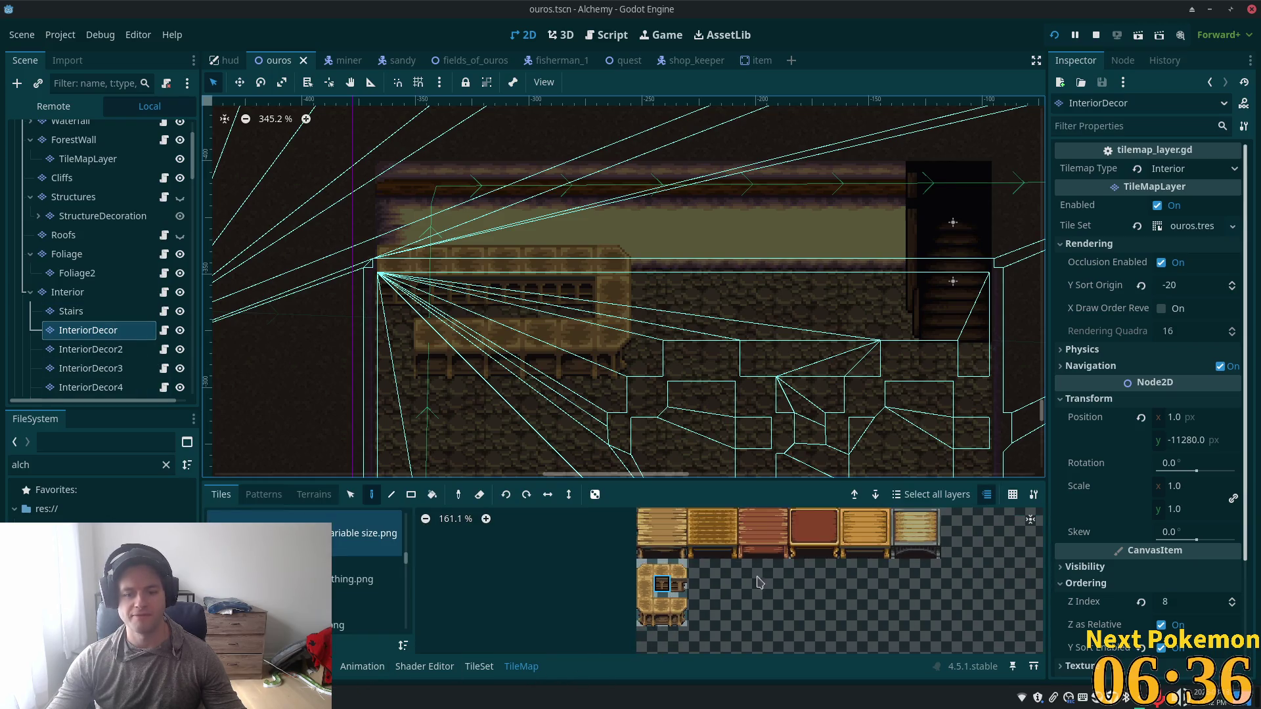
{"action": "scroll", "coordinate": [691, 627], "scroll_direction": "up", "scroll_amount": 4}
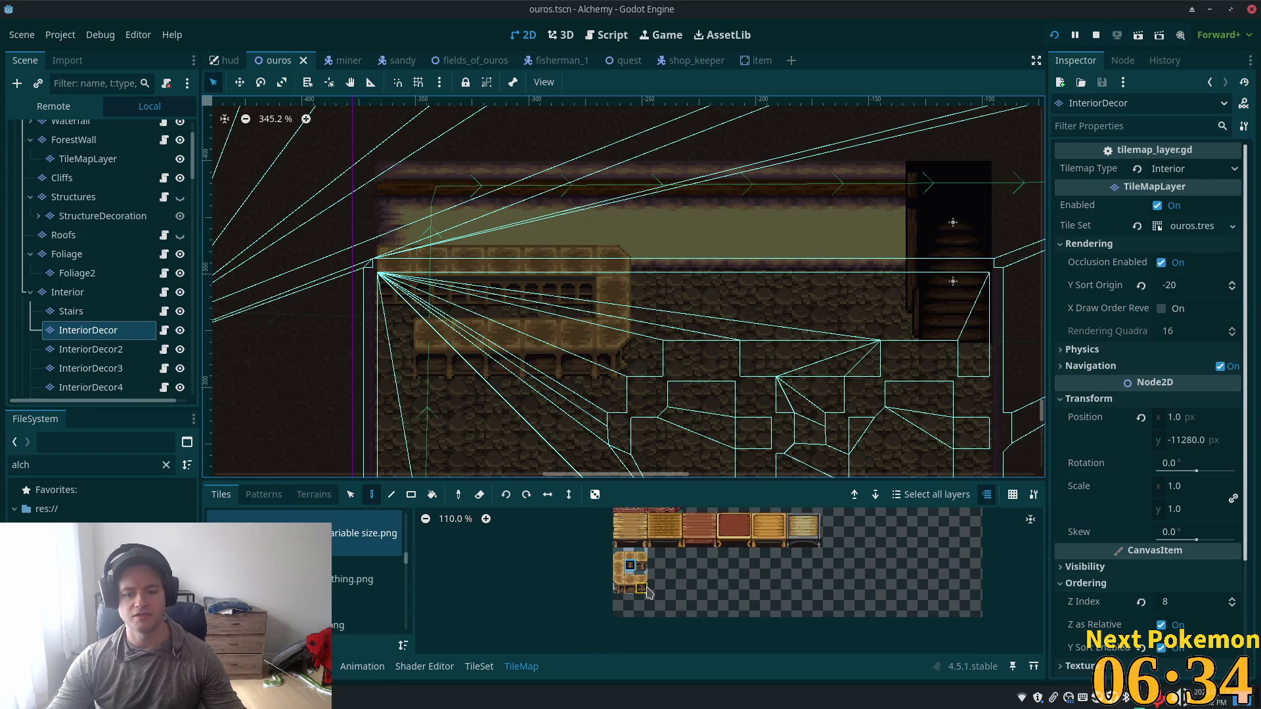
{"action": "left_click", "coordinate": [641, 585]}
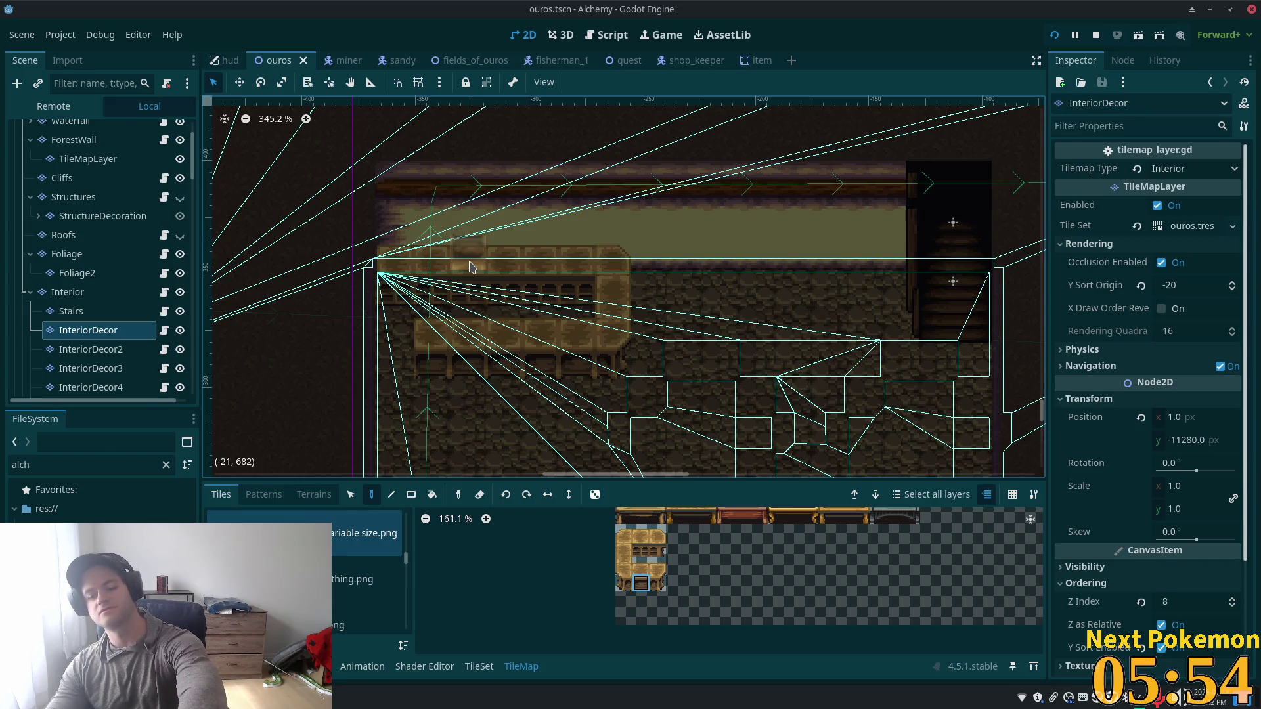
Step: Switch the tile source to the crafting - blacksmithing atlas
{"action": "key", "text": "XF86AudioRaiseVolume"}
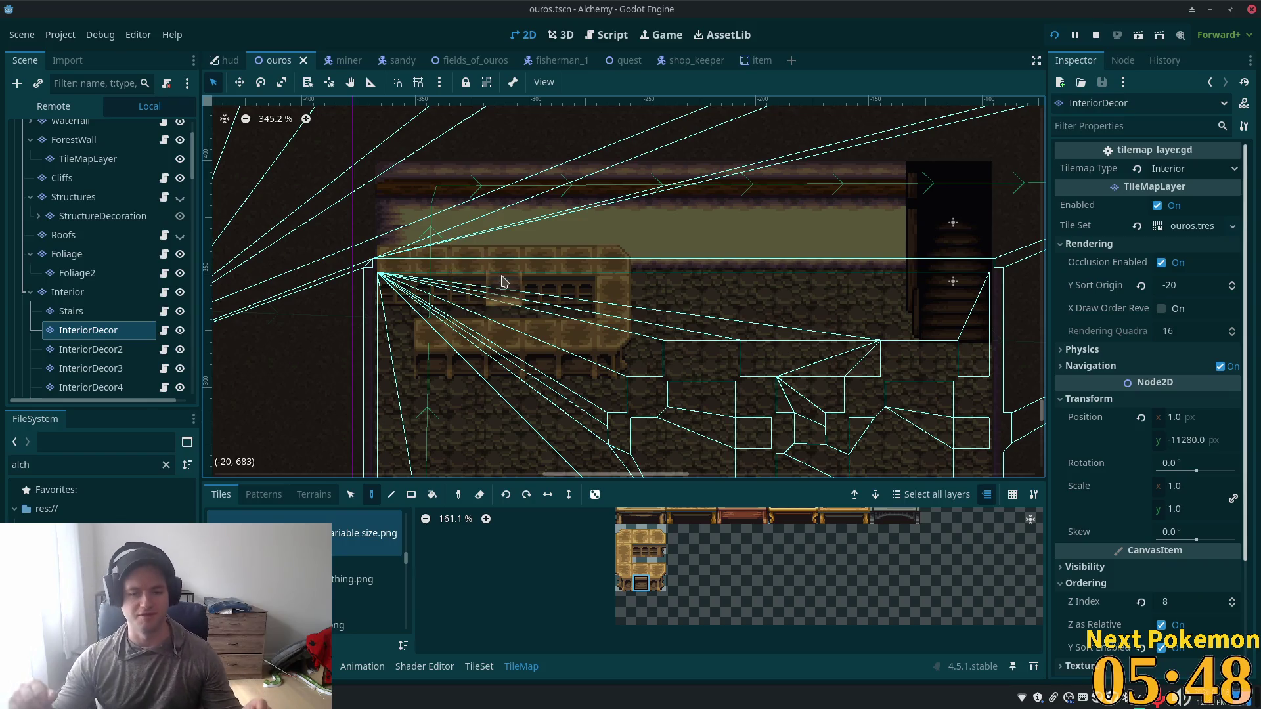
{"action": "scroll", "coordinate": [854, 539], "scroll_direction": "down", "scroll_amount": 2}
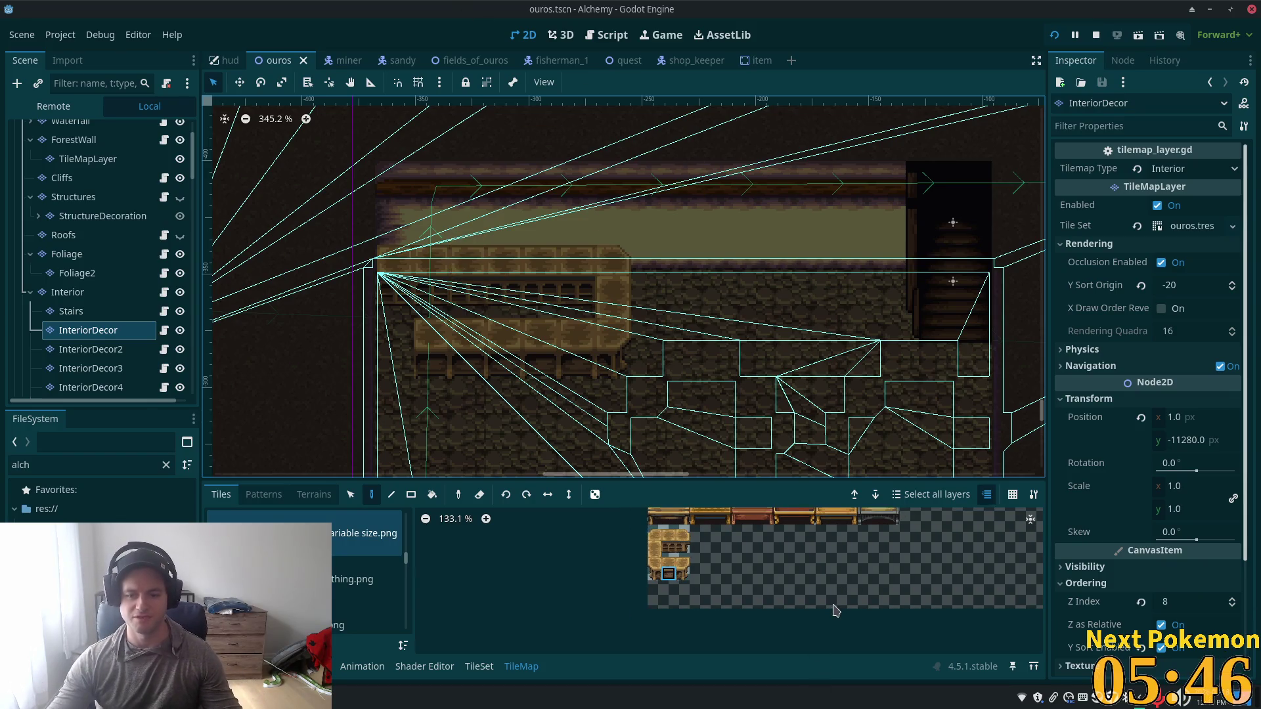
{"action": "scroll", "coordinate": [827, 550], "scroll_direction": "up", "scroll_amount": 1}
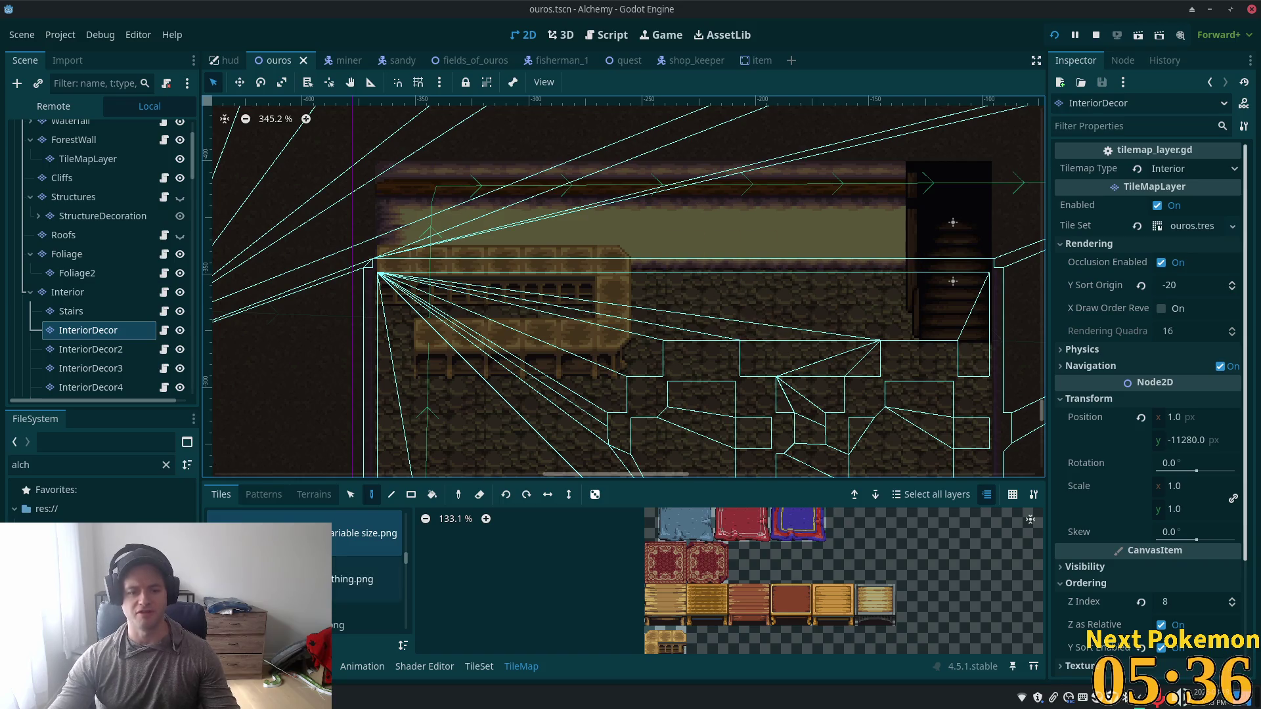
{"action": "left_click", "coordinate": [365, 580]}
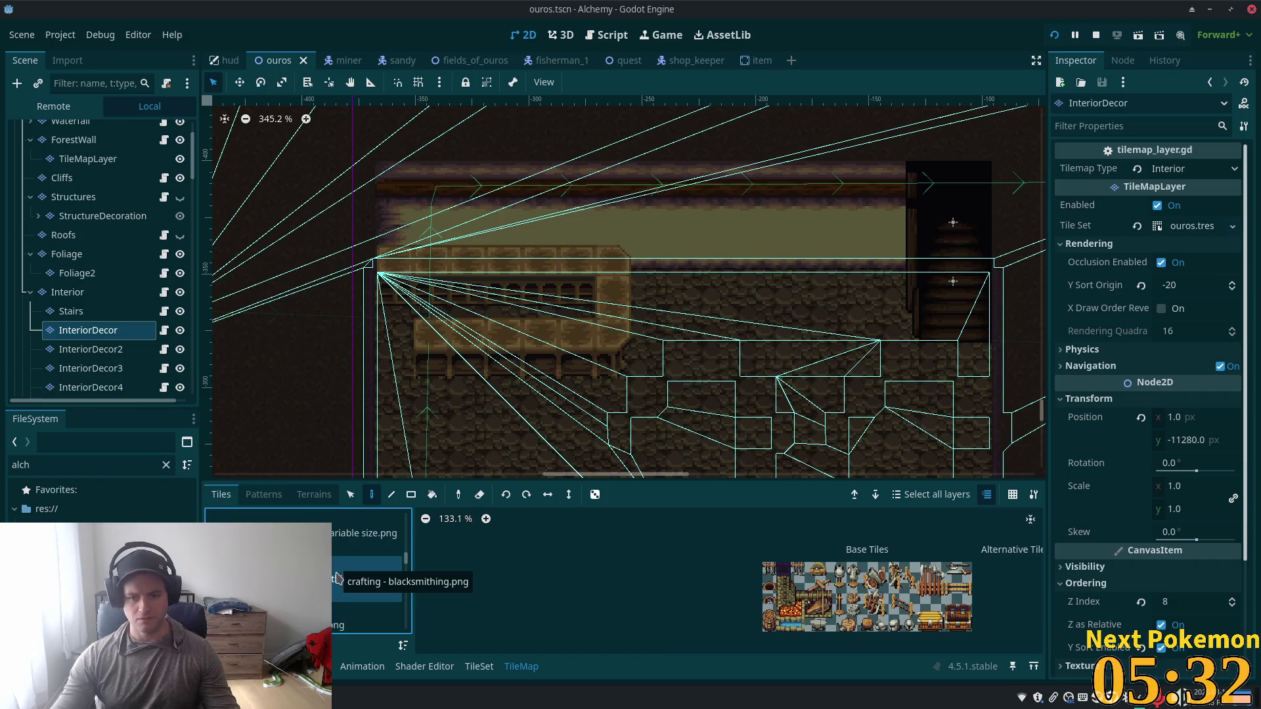
Step: Switch to the furniture tile atlas and zoom and pan around its sheet
{"action": "scroll", "coordinate": [335, 582], "scroll_direction": "up", "scroll_amount": 5}
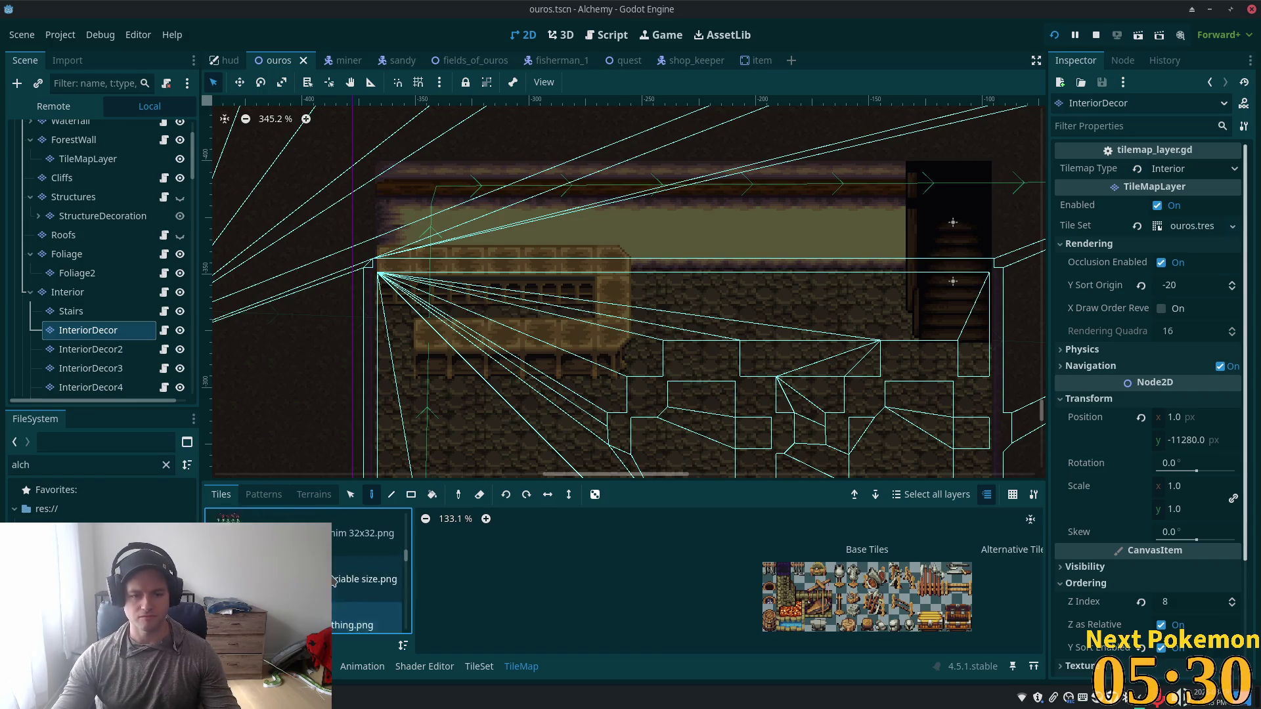
{"action": "left_click", "coordinate": [355, 579]}
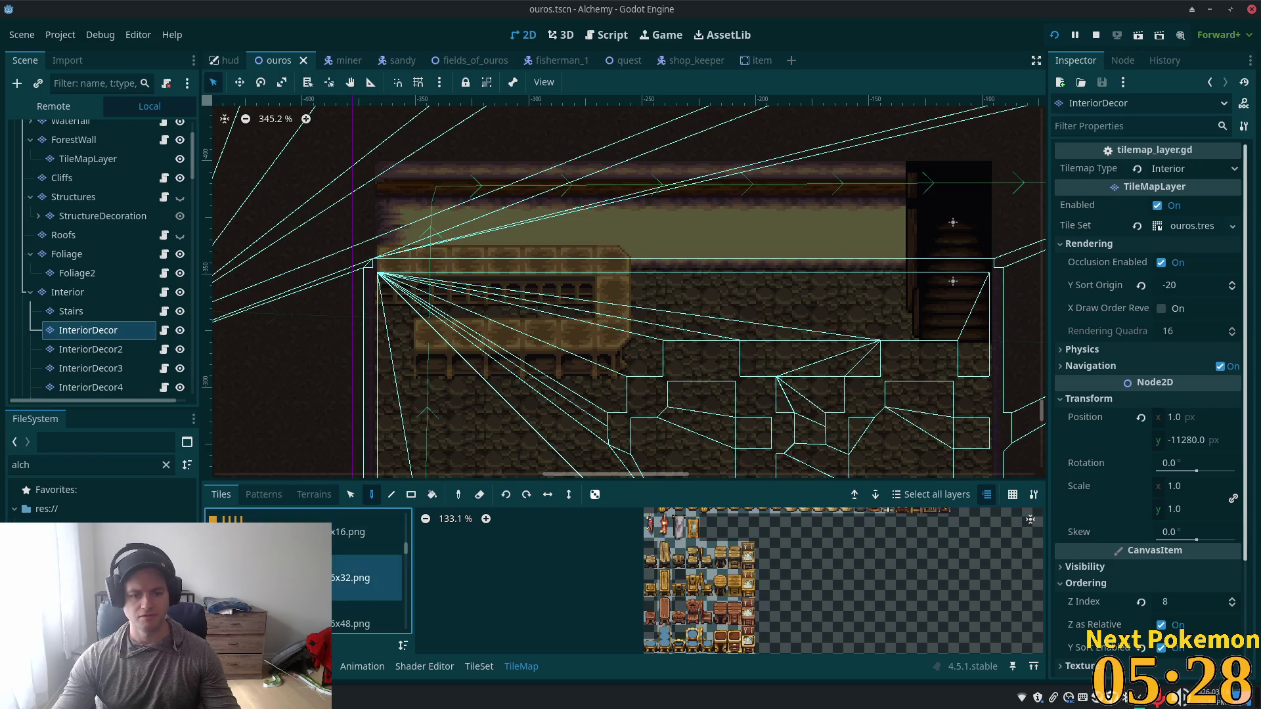
{"action": "scroll", "coordinate": [848, 578], "scroll_direction": "down", "scroll_amount": 1}
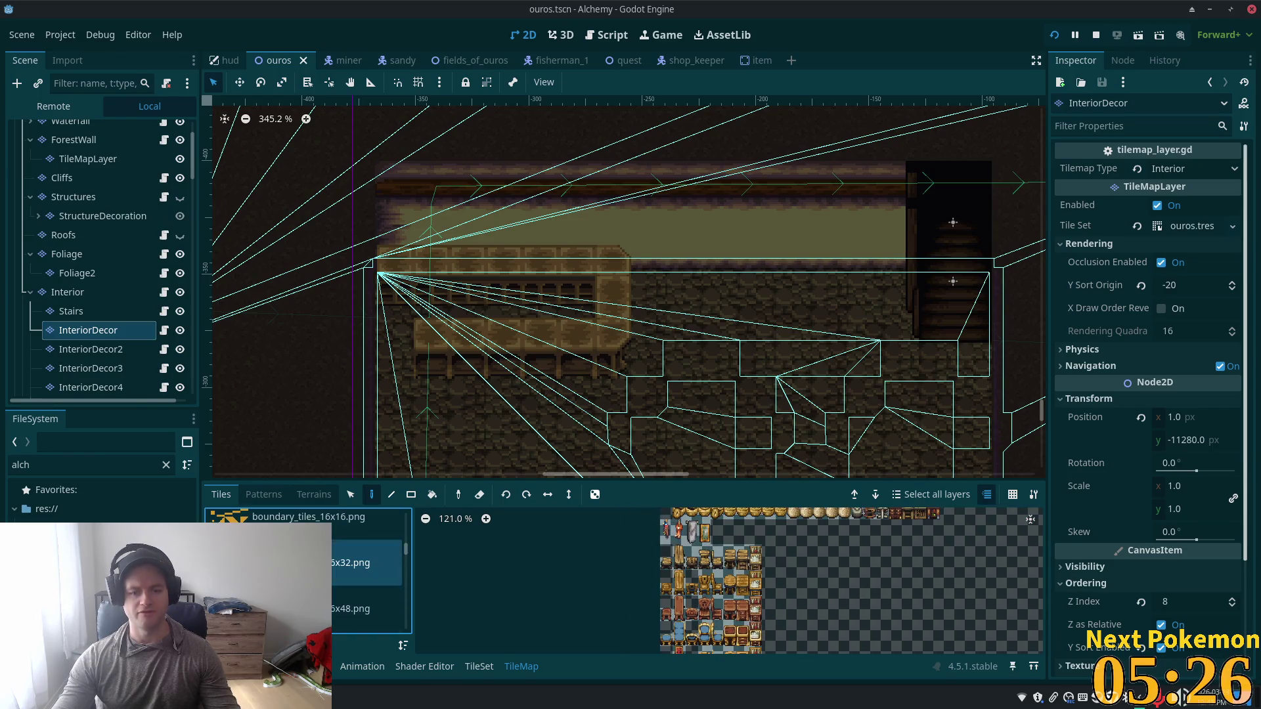
{"action": "scroll", "coordinate": [362, 604], "scroll_direction": "up", "scroll_amount": 1}
{"action": "scroll", "coordinate": [332, 545], "scroll_direction": "up", "scroll_amount": 3}
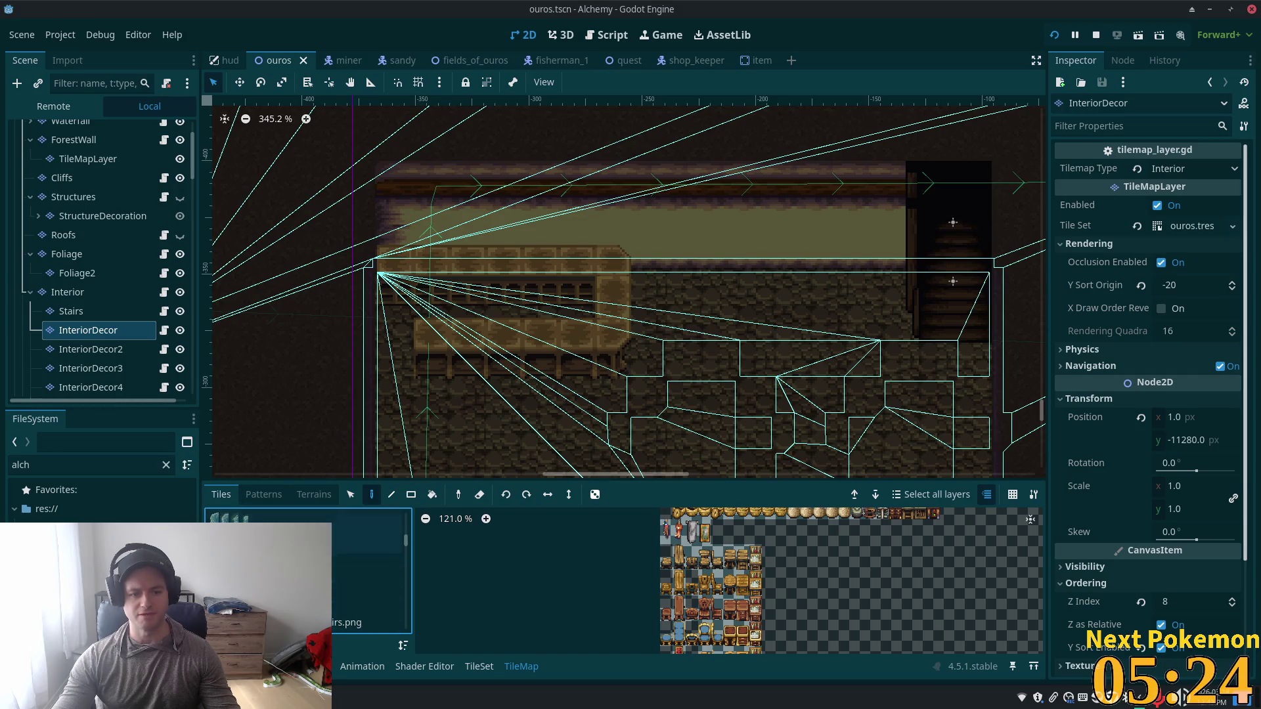
{"action": "scroll", "coordinate": [332, 543], "scroll_direction": "up", "scroll_amount": 3}
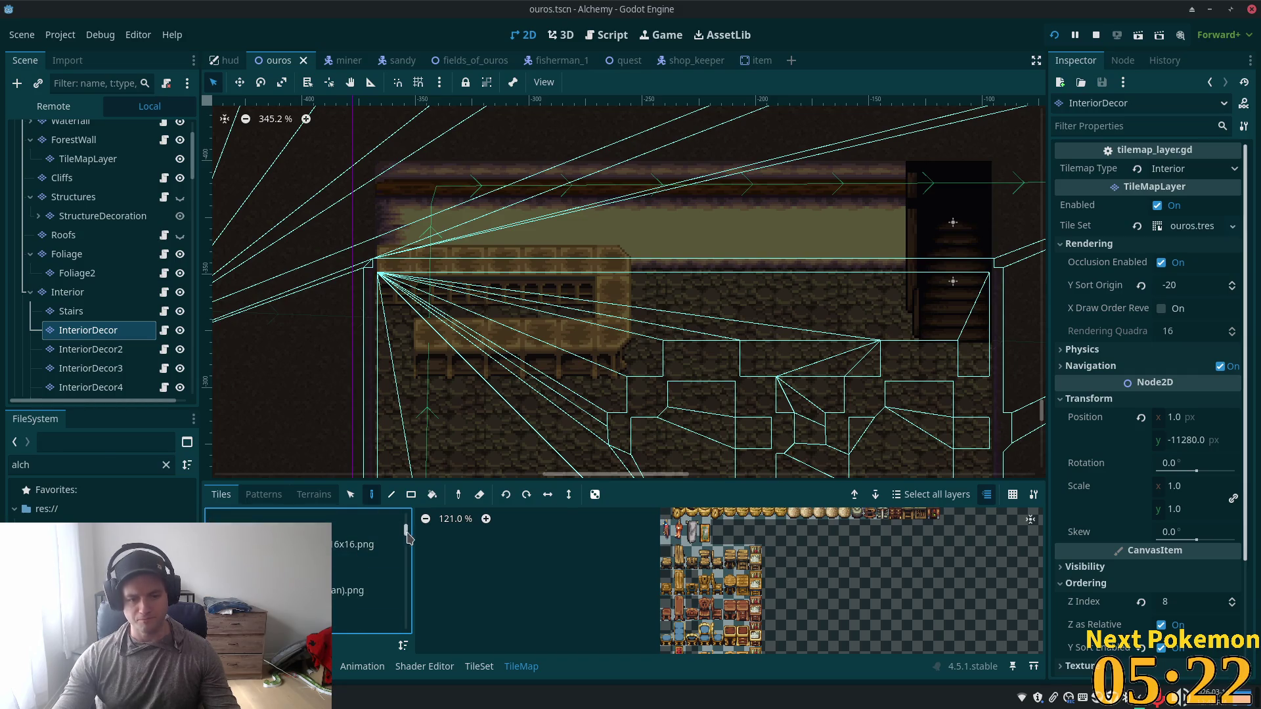
{"action": "left_click_drag", "start_coordinate": [404, 533], "coordinate": [425, 630]}
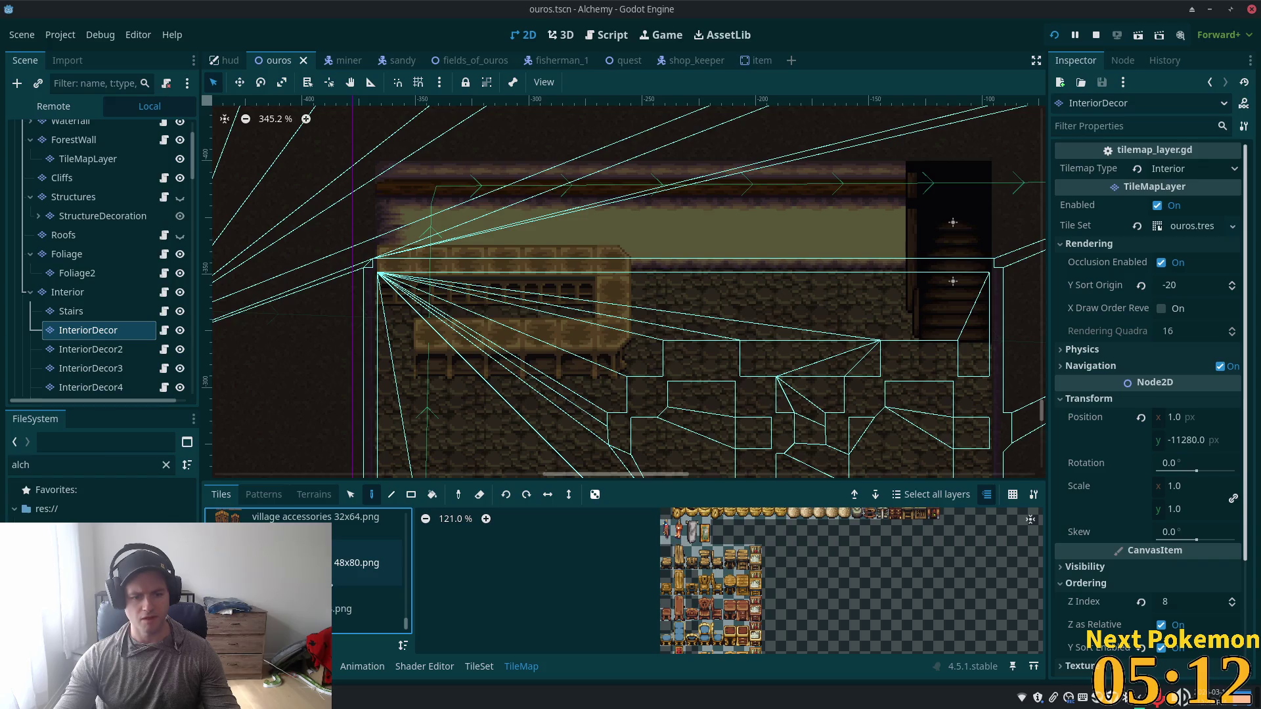
{"action": "scroll", "coordinate": [368, 572], "scroll_direction": "up", "scroll_amount": 3}
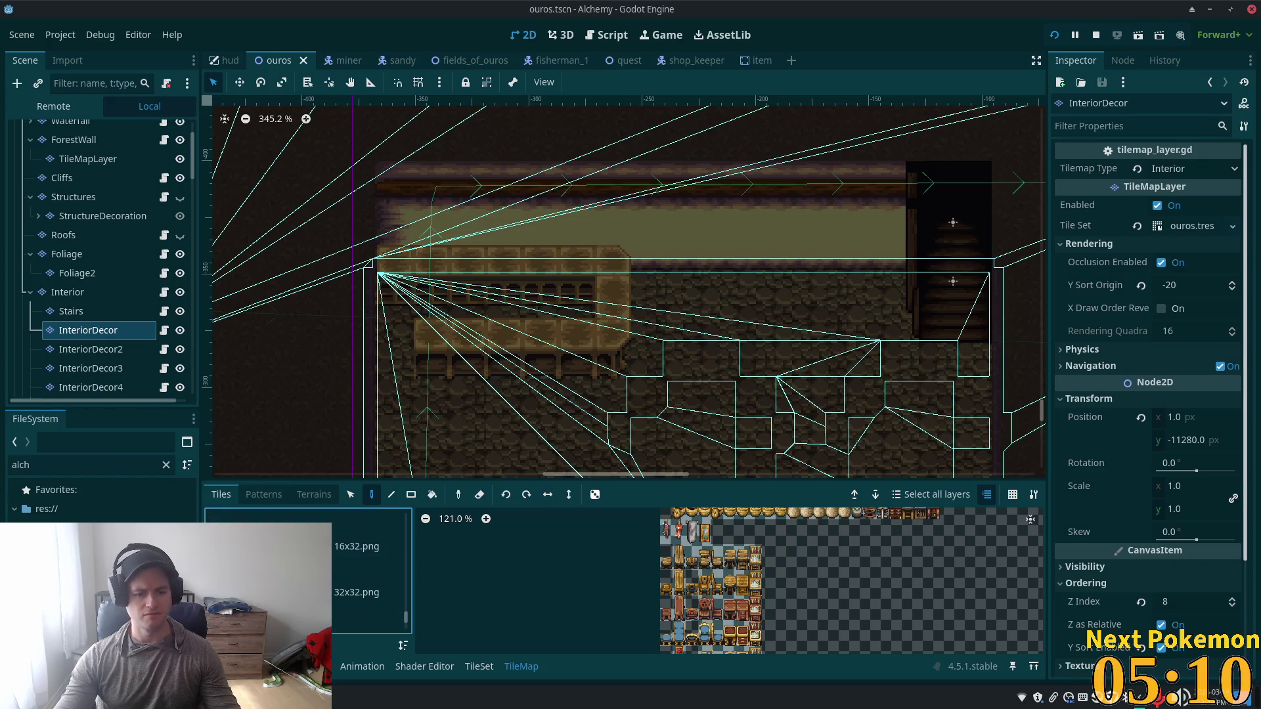
{"action": "scroll", "coordinate": [368, 571], "scroll_direction": "up", "scroll_amount": 4}
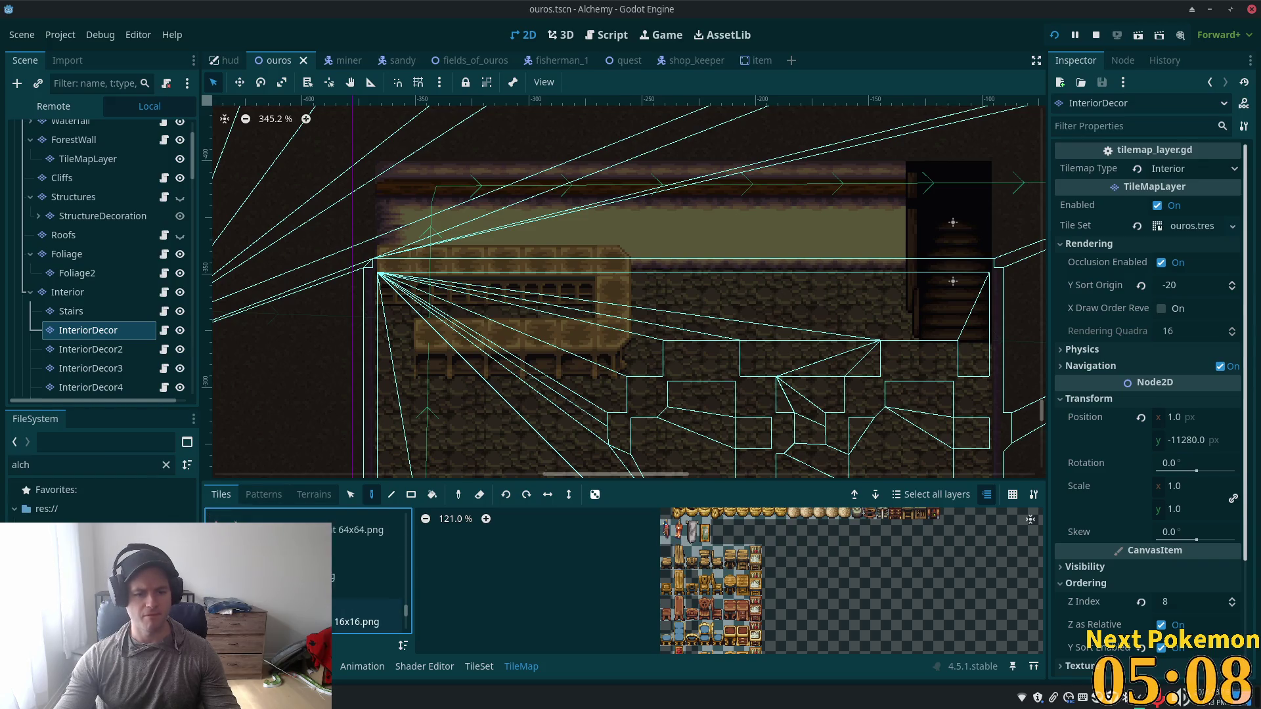
{"action": "scroll", "coordinate": [367, 571], "scroll_direction": "up", "scroll_amount": 1}
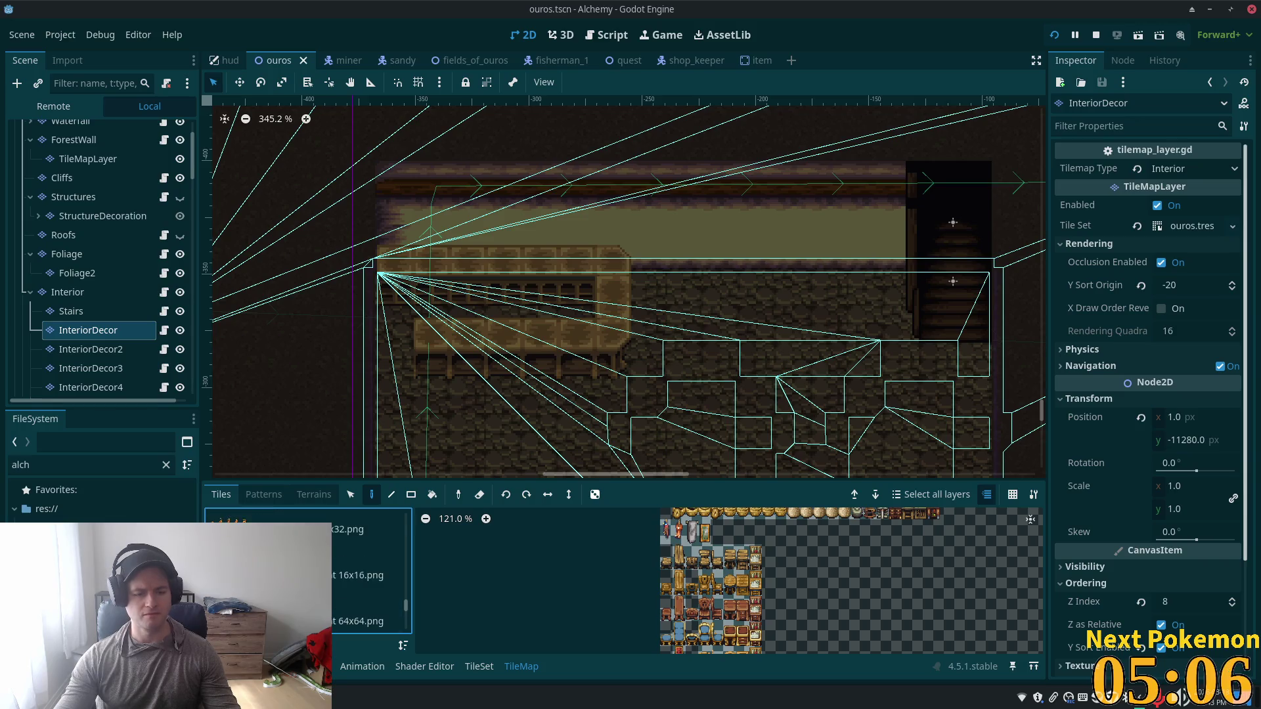
{"action": "scroll", "coordinate": [367, 572], "scroll_direction": "up", "scroll_amount": 2}
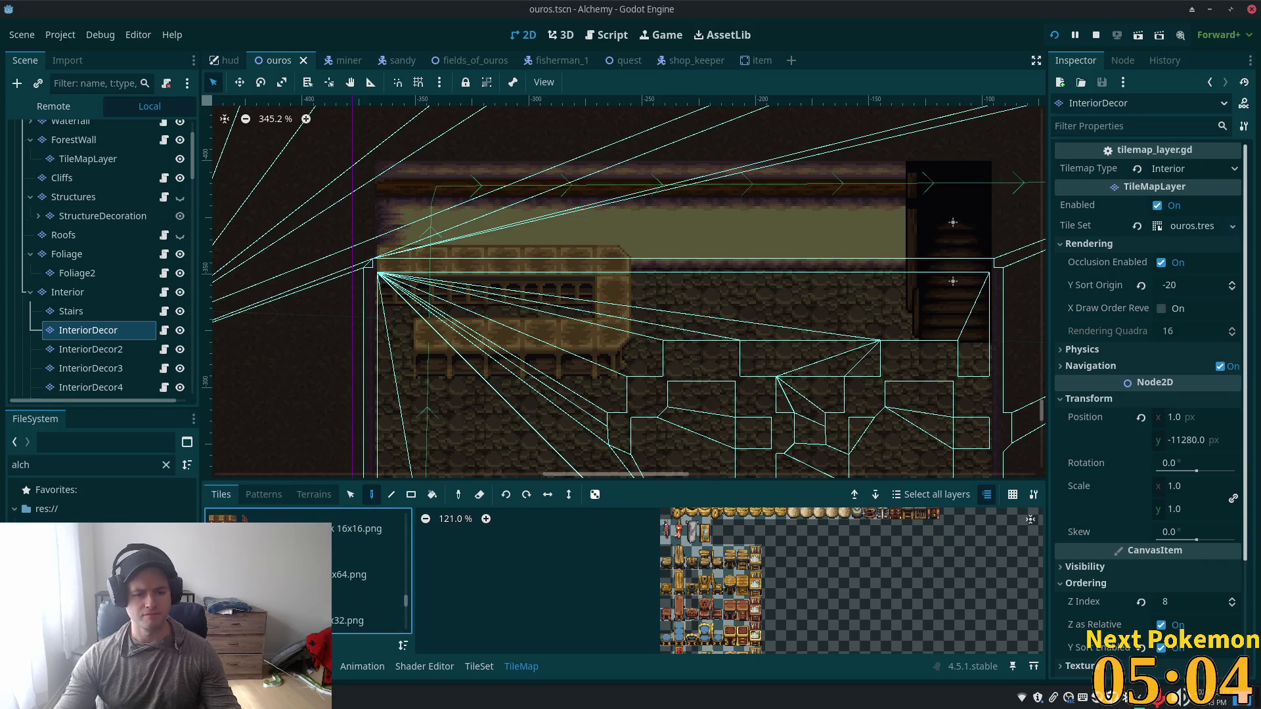
{"action": "scroll", "coordinate": [368, 571], "scroll_direction": "up", "scroll_amount": 3}
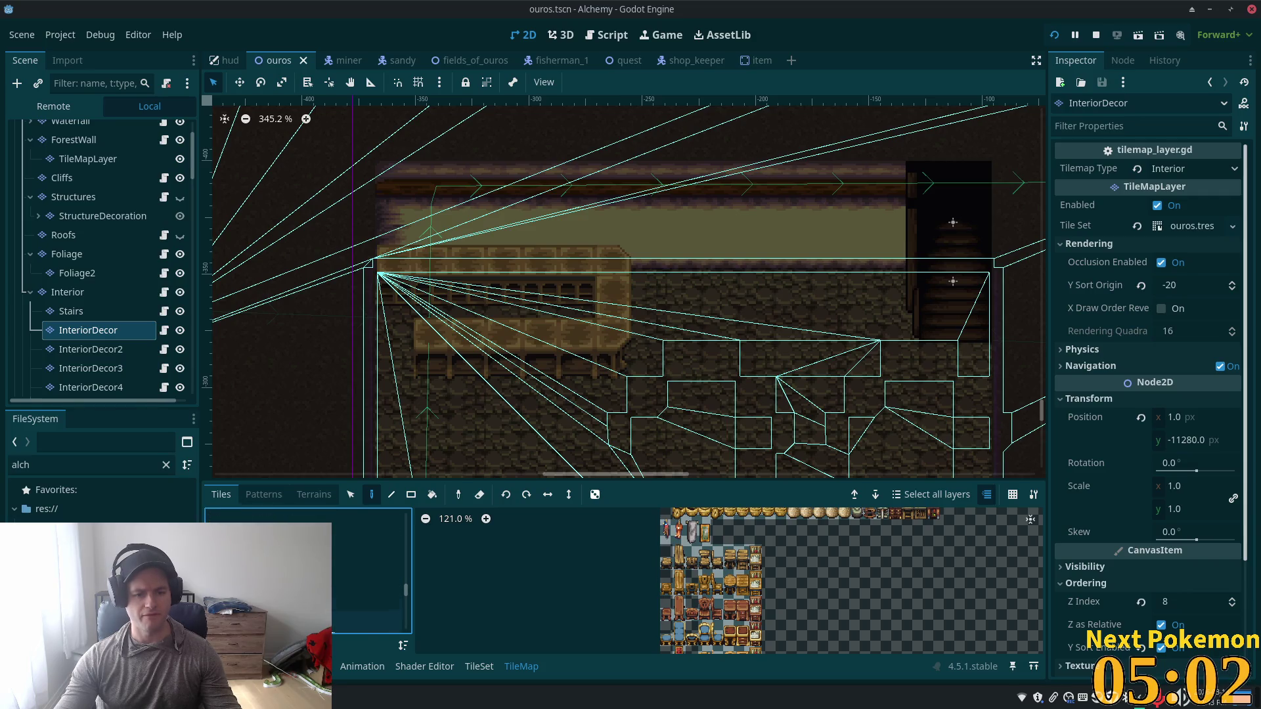
{"action": "scroll", "coordinate": [368, 571], "scroll_direction": "up", "scroll_amount": 1}
Step: Look through the farm-and-hay atlas, then the interior wall and floor tiles
{"action": "left_click", "coordinate": [367, 572]}
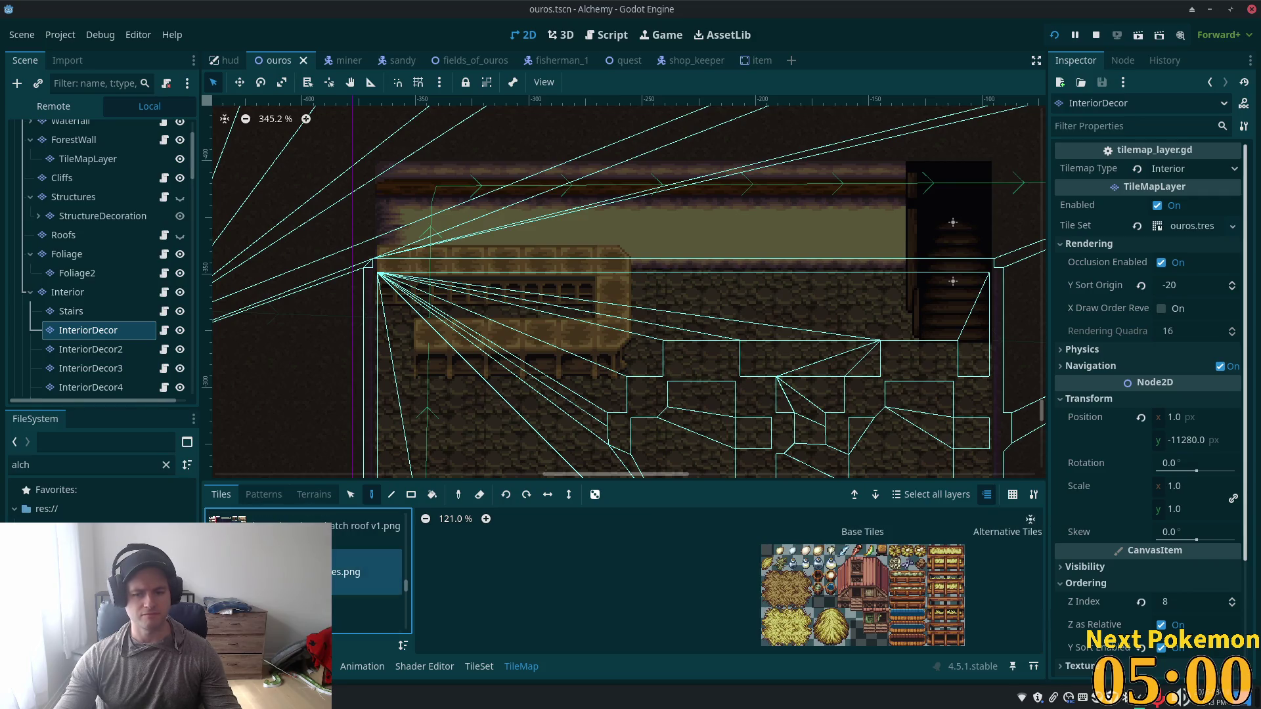
{"action": "scroll", "coordinate": [367, 572], "scroll_direction": "up", "scroll_amount": 1}
{"action": "scroll", "coordinate": [367, 572], "scroll_direction": "up", "scroll_amount": 1}
{"action": "left_click", "coordinate": [365, 587]}
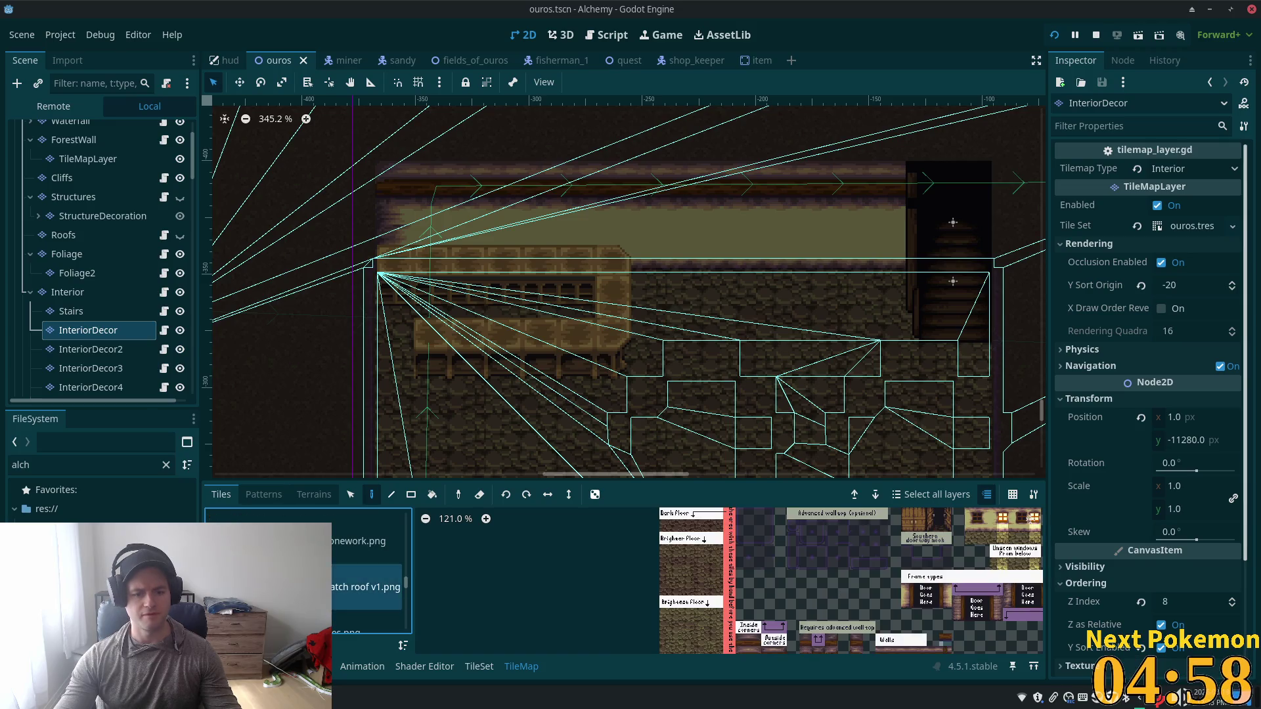
{"action": "scroll", "coordinate": [865, 613], "scroll_direction": "down", "scroll_amount": 3}
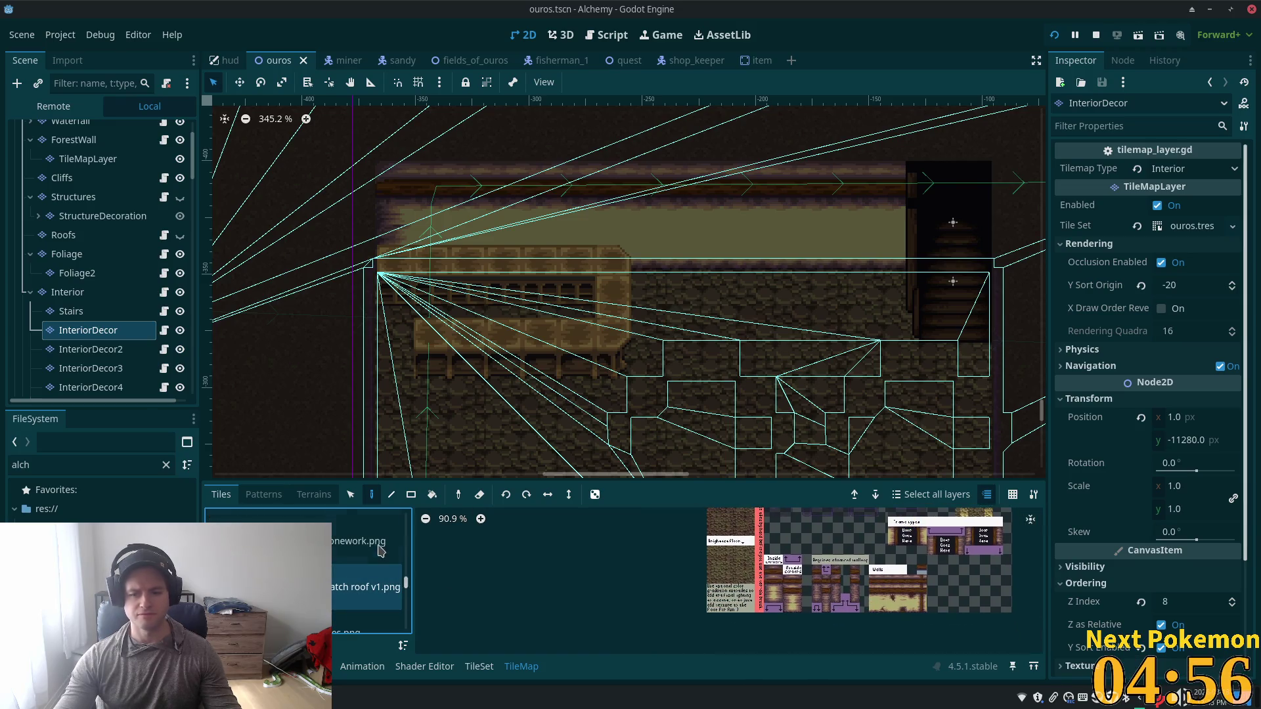
{"action": "scroll", "coordinate": [385, 548], "scroll_direction": "up", "scroll_amount": 1}
{"action": "scroll", "coordinate": [368, 558], "scroll_direction": "up", "scroll_amount": 1}
Step: Check the building, furniture and door atlases, then zoom out on the whole stone-and-timber sheet
{"action": "left_click", "coordinate": [365, 526]}
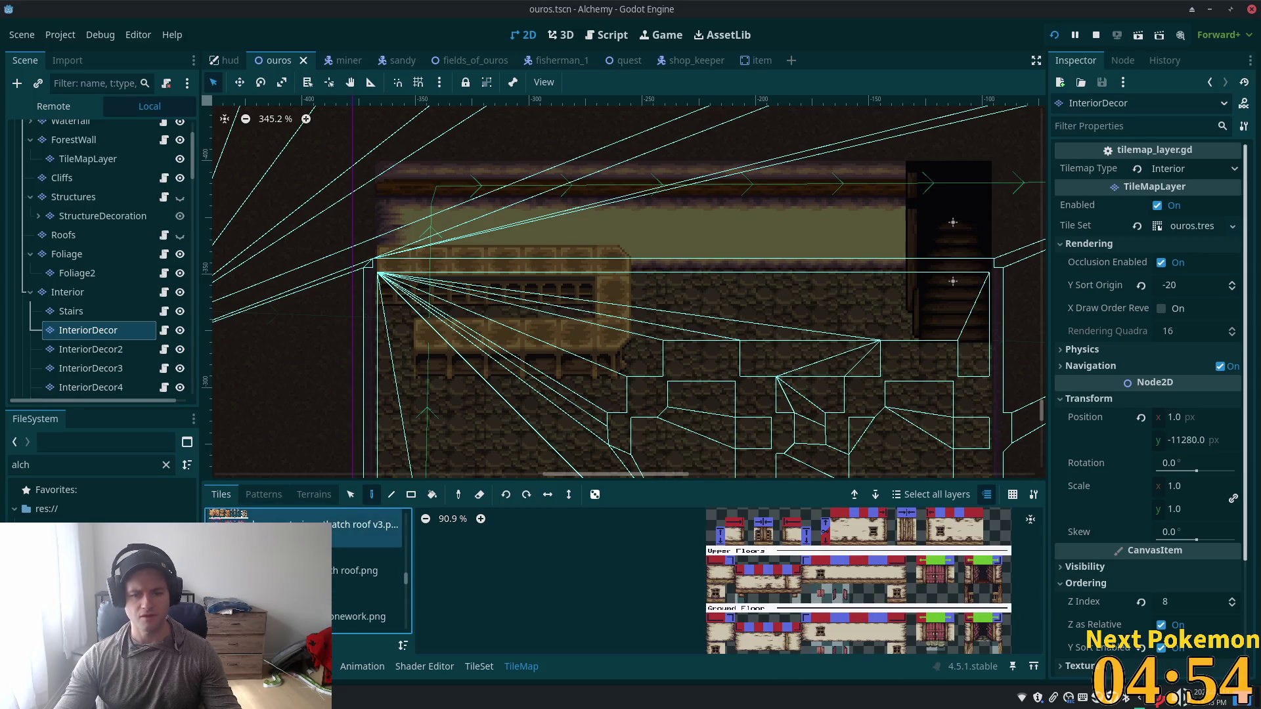
{"action": "scroll", "coordinate": [368, 558], "scroll_direction": "down", "scroll_amount": 1}
{"action": "left_click", "coordinate": [365, 556]}
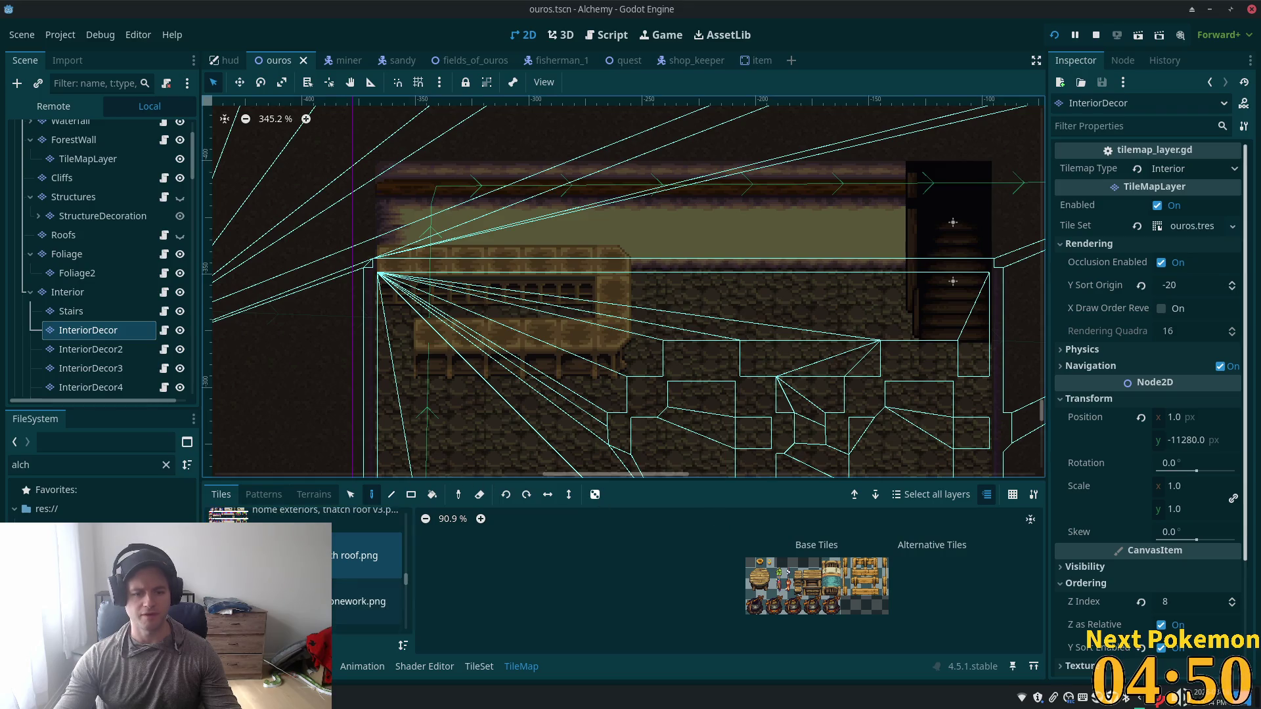
{"action": "left_click", "coordinate": [365, 601]}
{"action": "key", "text": "Down"}
{"action": "key", "text": "Down"}
{"action": "key", "text": "Down"}
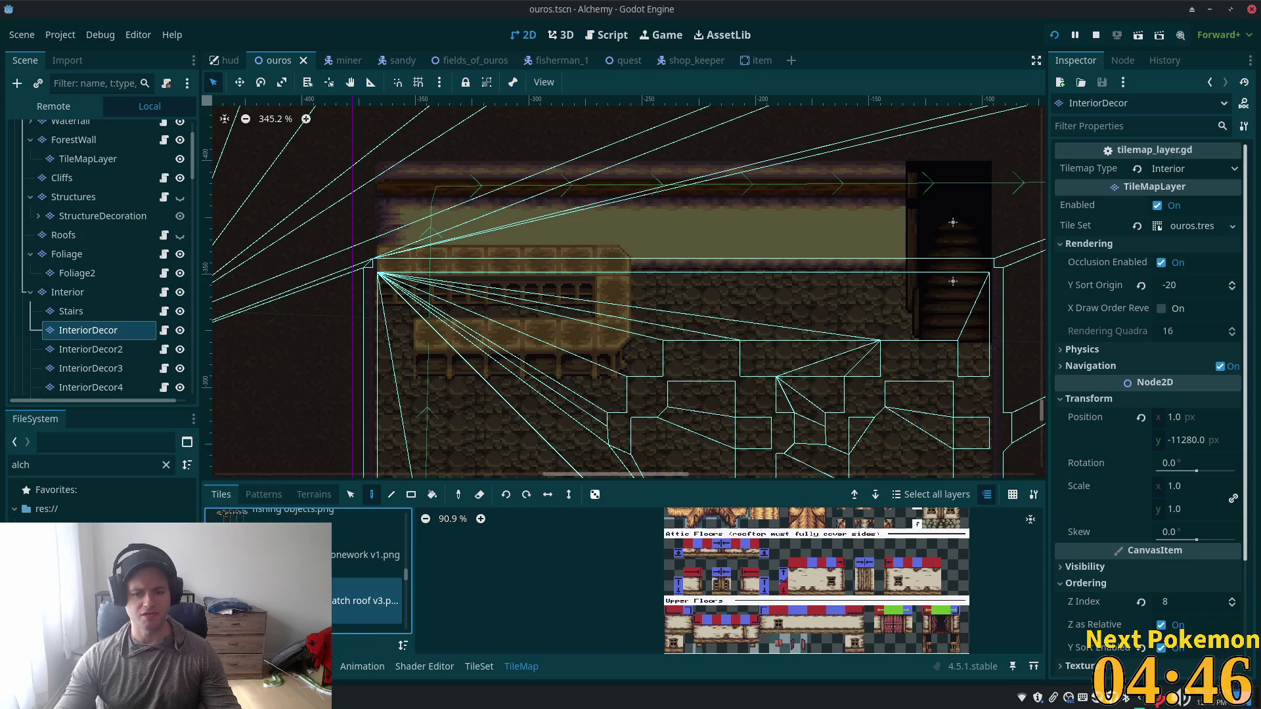
{"action": "key", "text": "Up"}
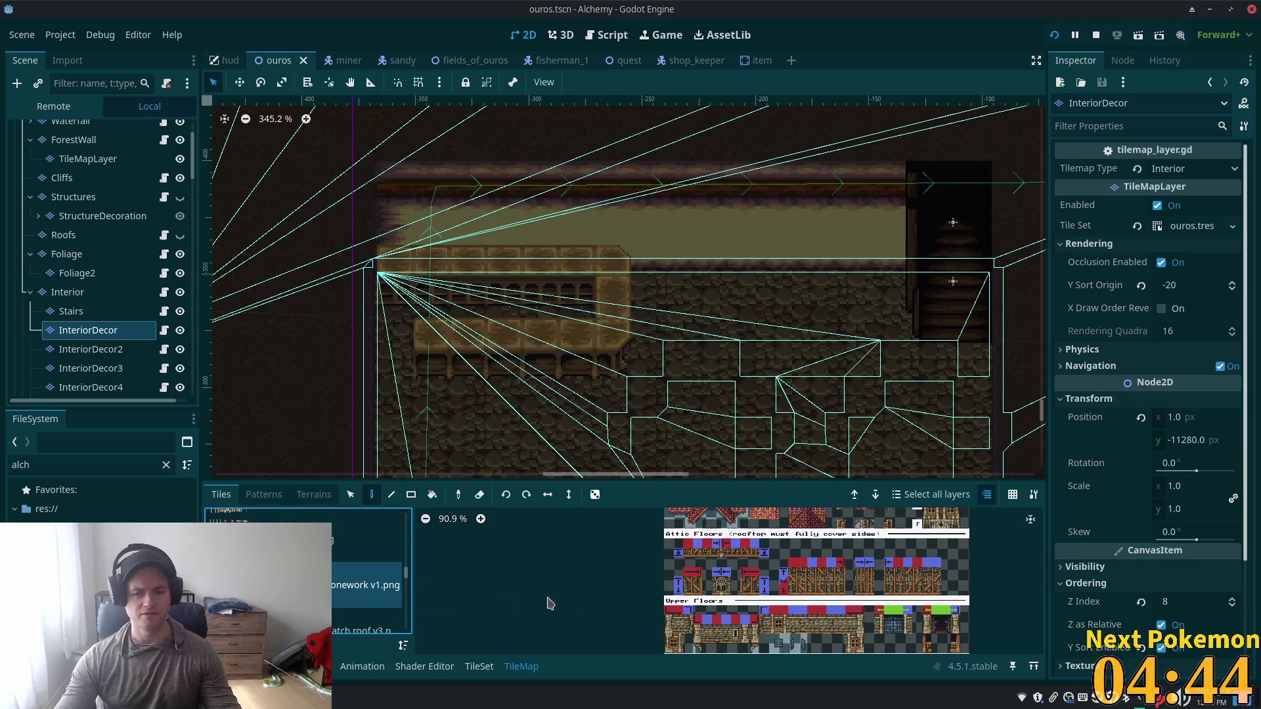
{"action": "scroll", "coordinate": [838, 578], "scroll_direction": "down", "scroll_amount": 4}
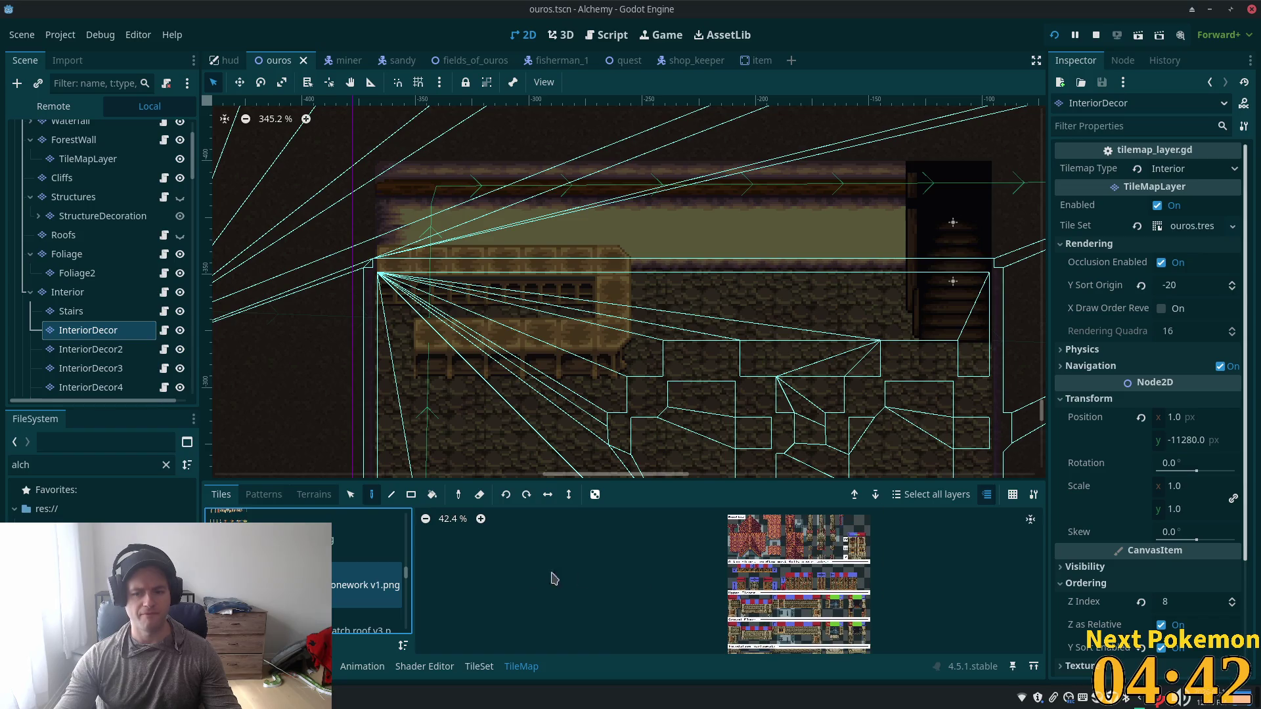
{"action": "scroll", "coordinate": [368, 578], "scroll_direction": "up", "scroll_amount": 2}
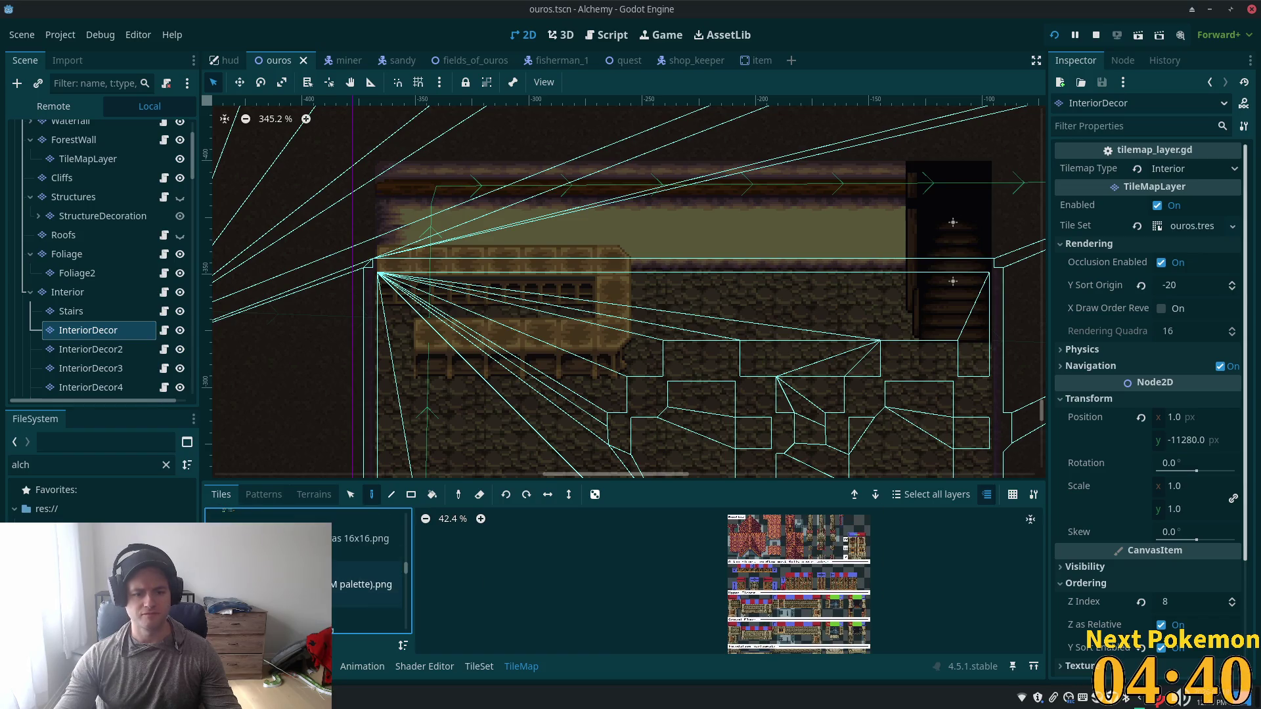
{"action": "scroll", "coordinate": [368, 578], "scroll_direction": "up", "scroll_amount": 2}
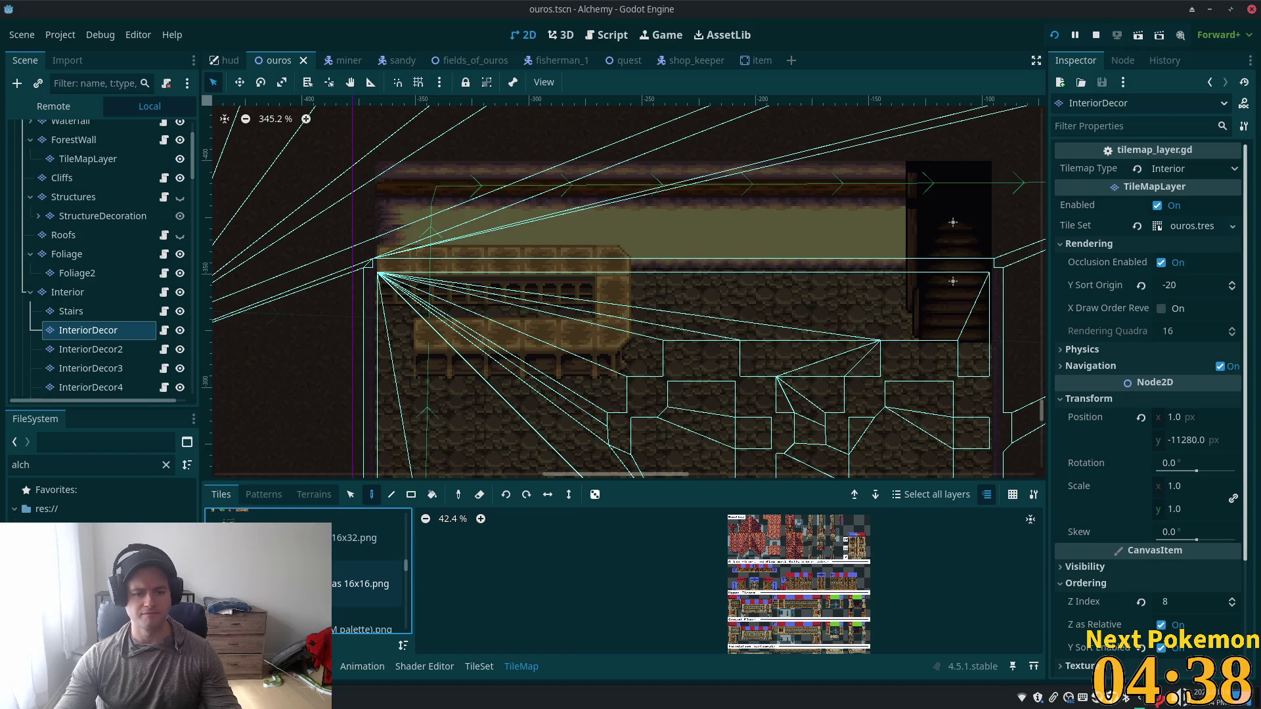
{"action": "scroll", "coordinate": [368, 578], "scroll_direction": "up", "scroll_amount": 4}
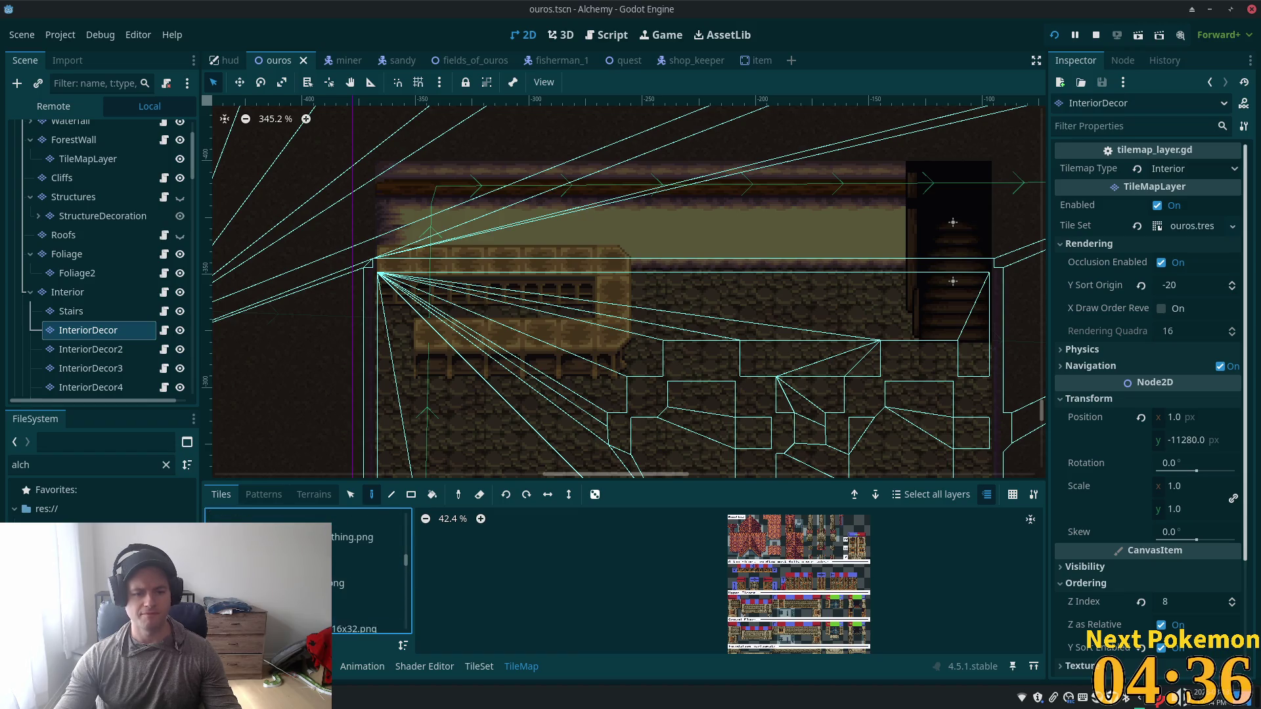
Step: Filter the FileSystem for 'fire' after first trying 'extr'
{"action": "scroll", "coordinate": [368, 578], "scroll_direction": "up", "scroll_amount": 4}
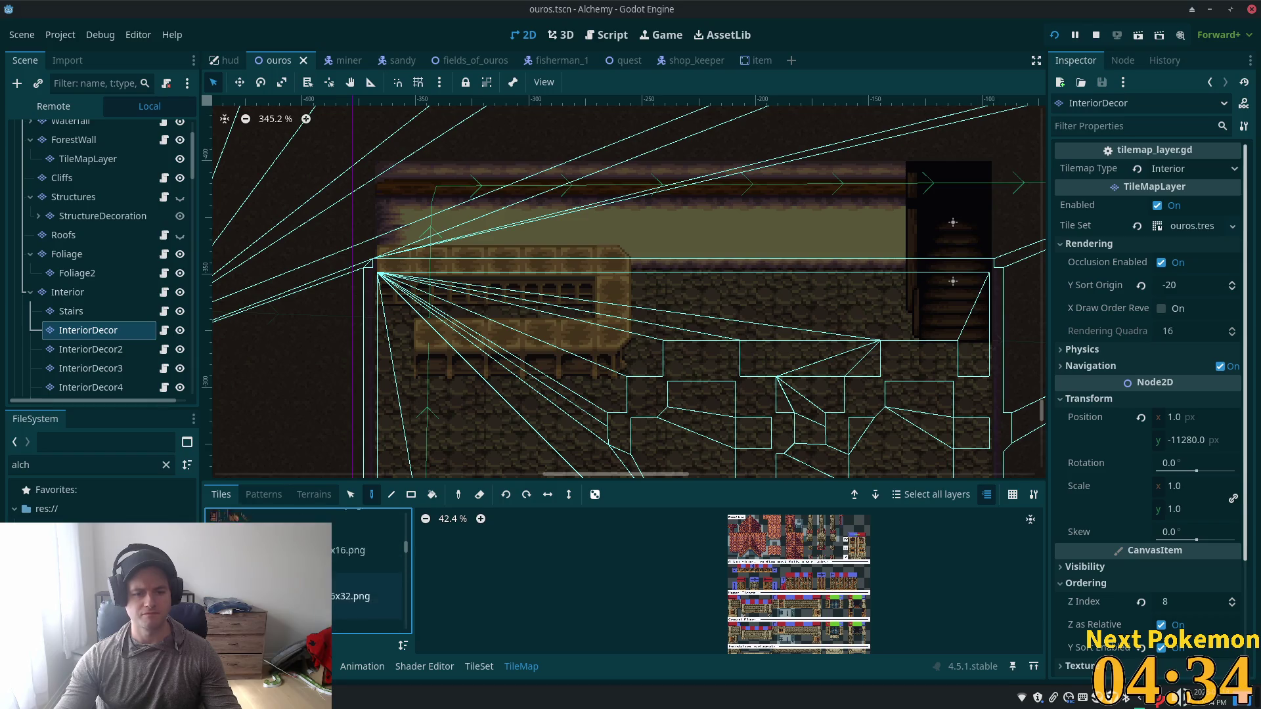
{"action": "scroll", "coordinate": [368, 578], "scroll_direction": "up", "scroll_amount": 4}
{"action": "left_click", "coordinate": [65, 467]}
{"action": "type", "text": "extr"}
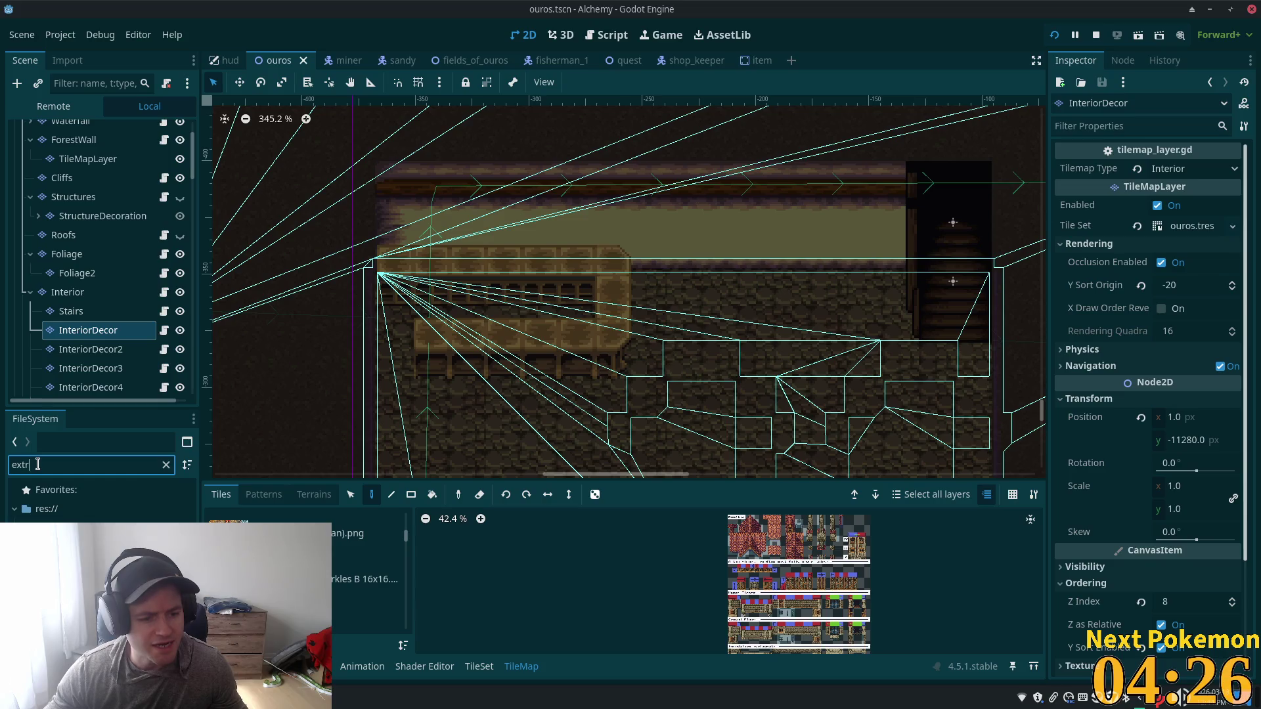
{"action": "type", "text": "fire"}
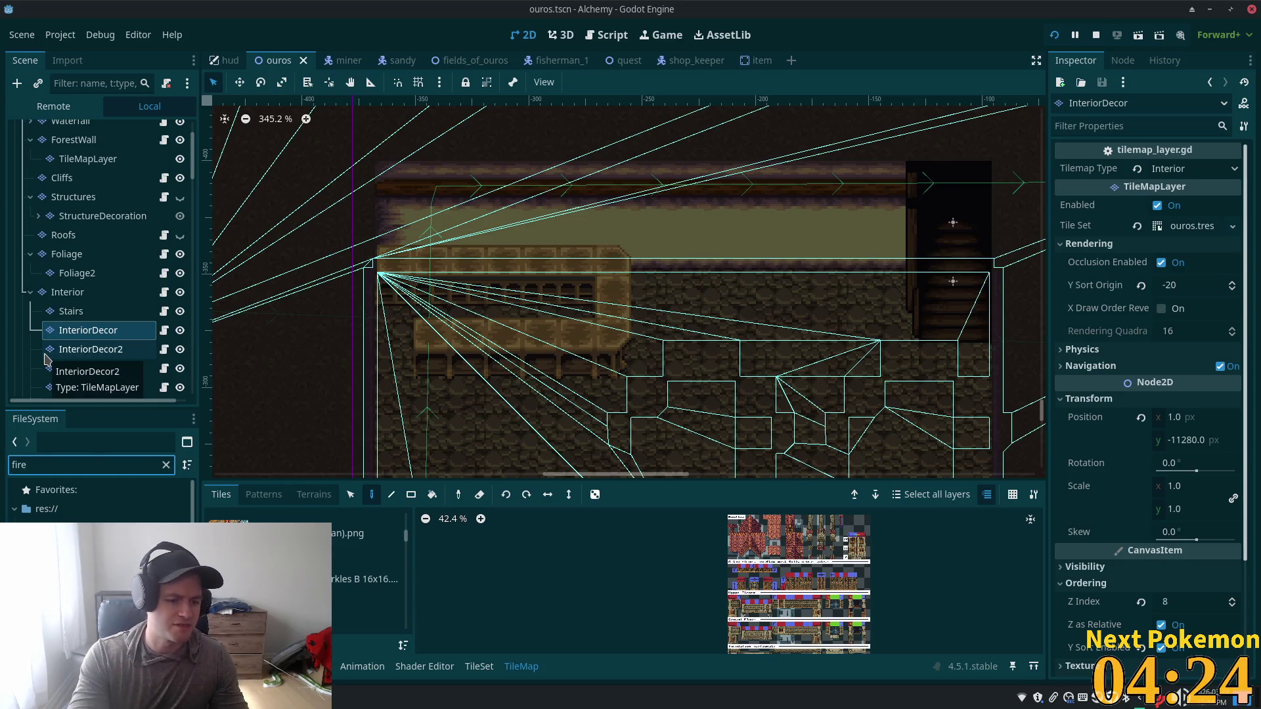
Step: Add the bonus fireplace PNG to the TileSet as a new atlas source
{"action": "left_click", "coordinate": [86, 547]}
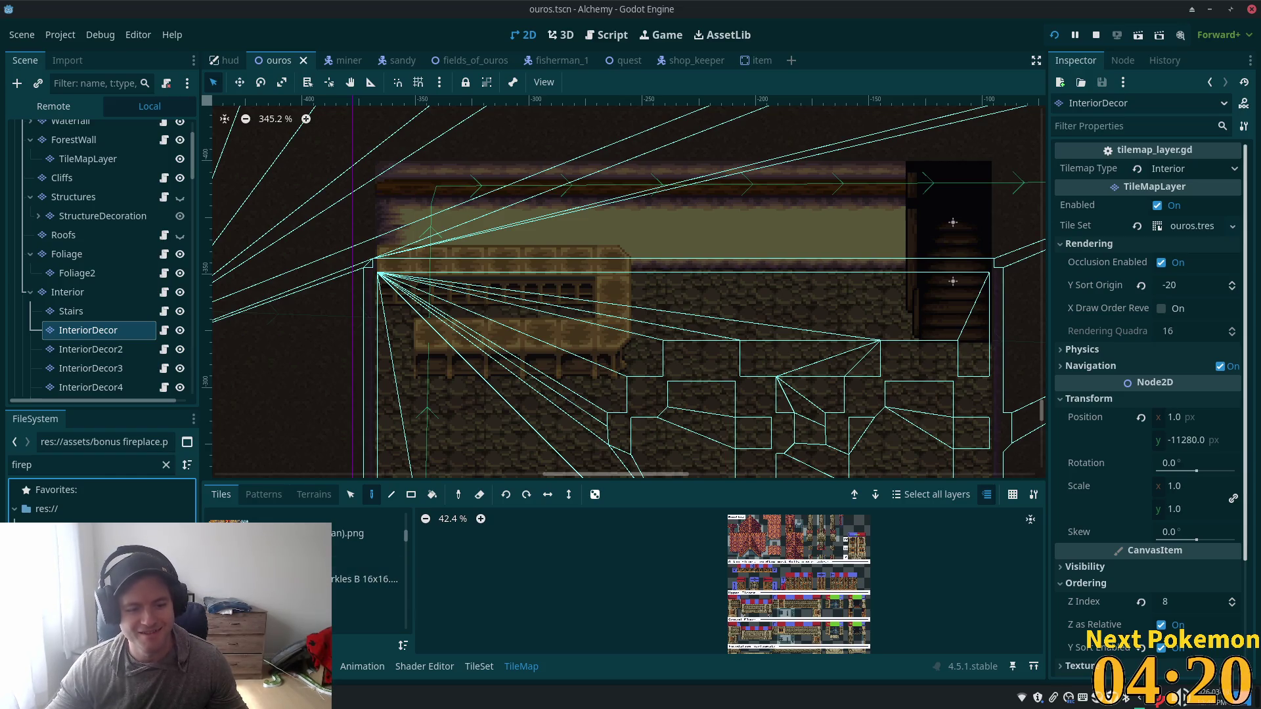
{"action": "left_click", "coordinate": [479, 666]}
{"action": "left_click_drag", "start_coordinate": [99, 546], "coordinate": [333, 568]}
Step: Auto-create the fireplace atlas tiles and zoom into them in the TileMap panel
{"action": "left_click", "coordinate": [687, 374]}
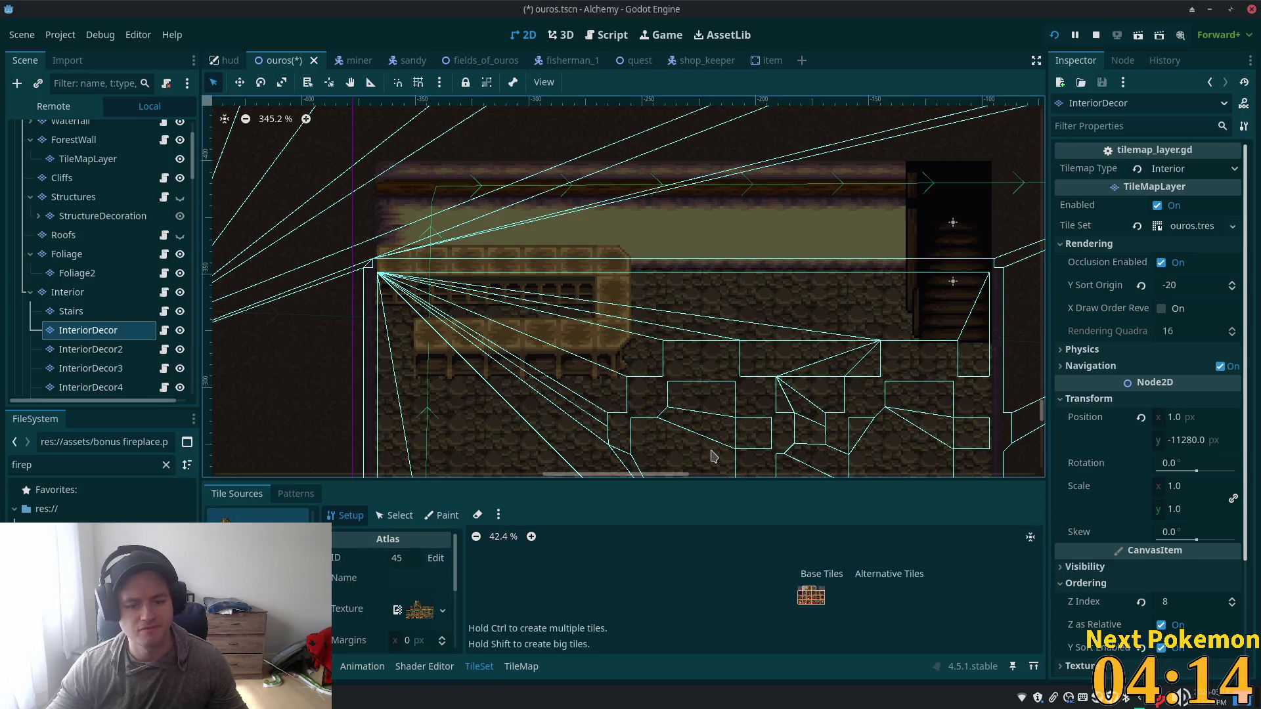
{"action": "left_click", "coordinate": [527, 668]}
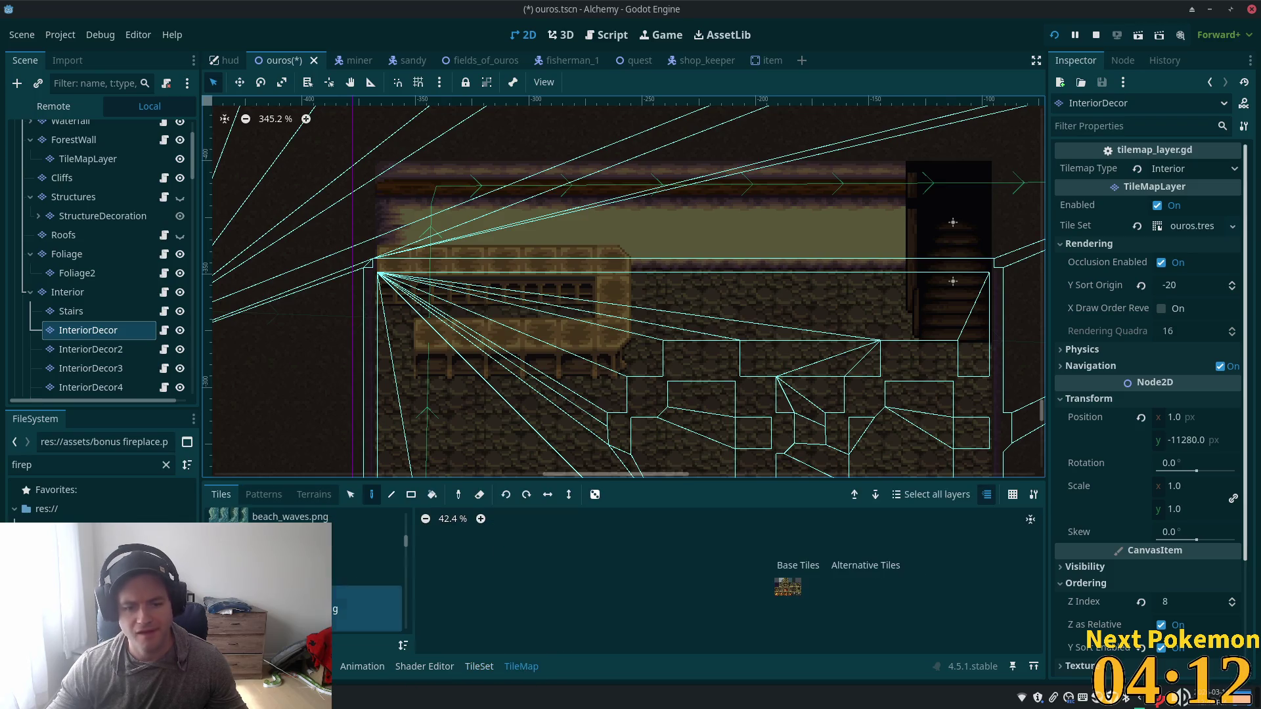
{"action": "scroll", "coordinate": [779, 599], "scroll_direction": "up", "scroll_amount": 4}
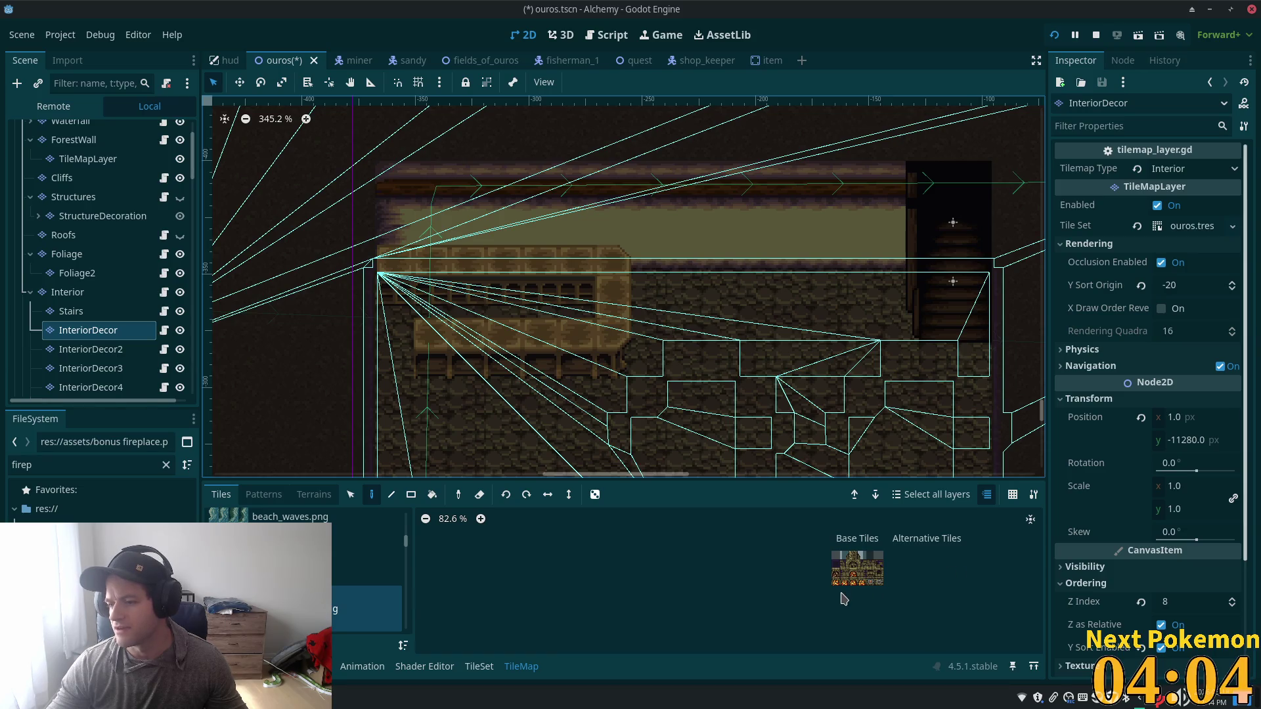
{"action": "scroll", "coordinate": [844, 605], "scroll_direction": "up", "scroll_amount": 5}
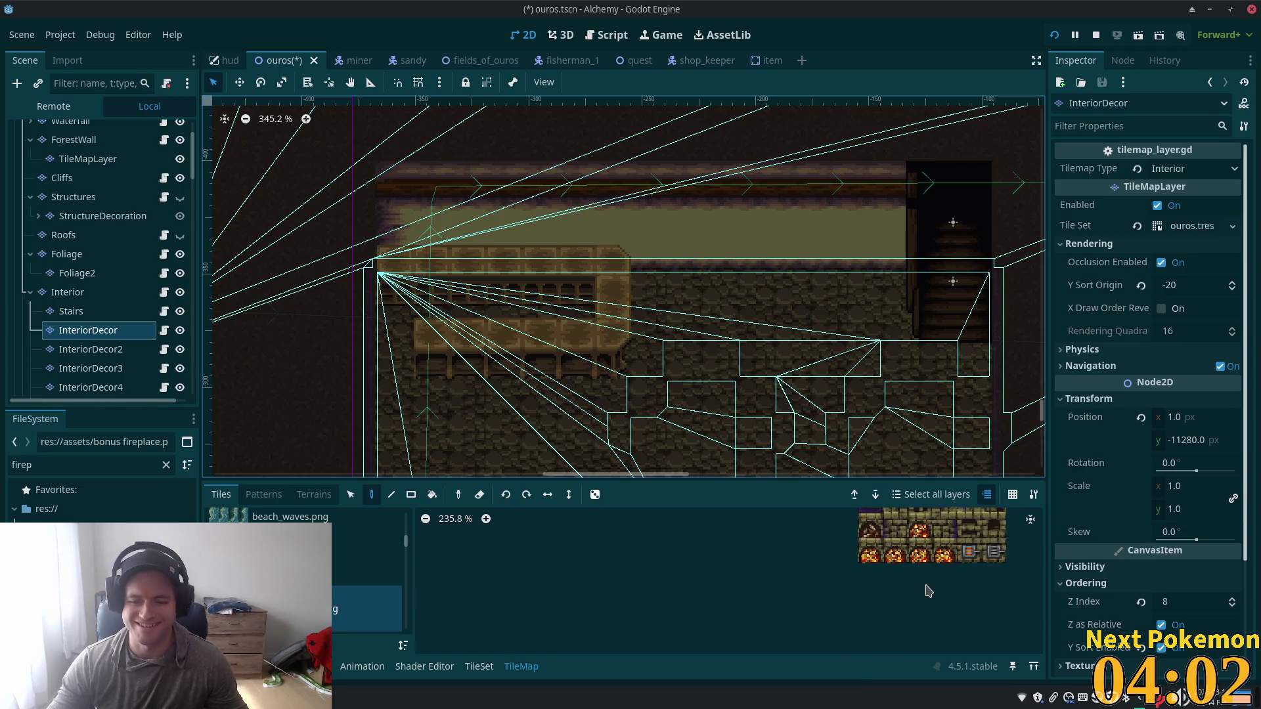
{"action": "scroll", "coordinate": [854, 614], "scroll_direction": "up", "scroll_amount": 3}
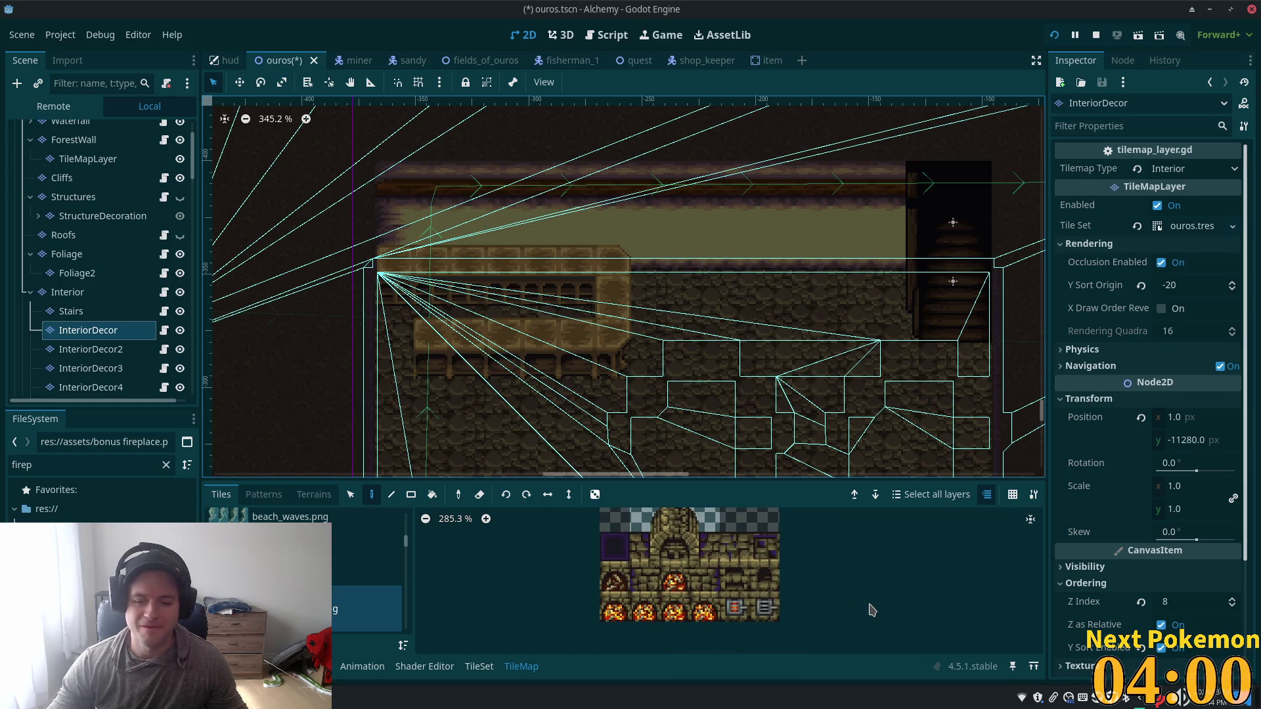
{"action": "scroll", "coordinate": [891, 611], "scroll_direction": "down", "scroll_amount": 2}
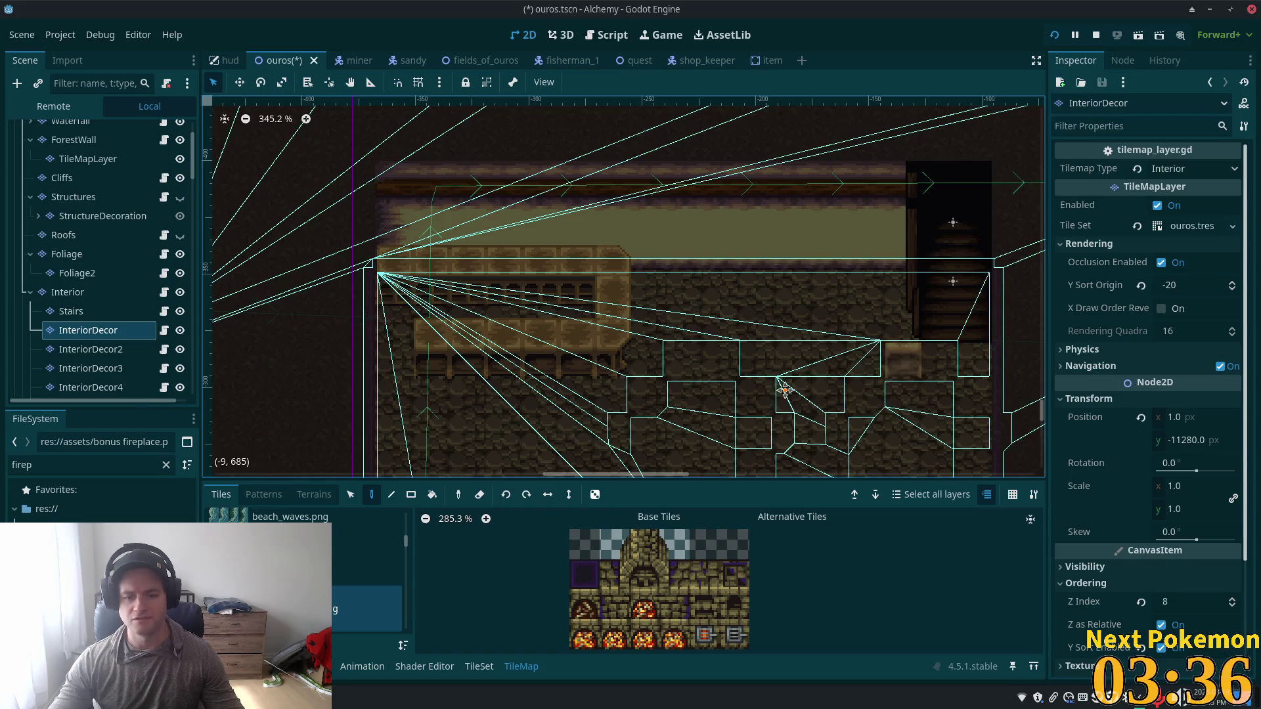
{"action": "scroll", "coordinate": [723, 395], "scroll_direction": "right", "scroll_amount": 5}
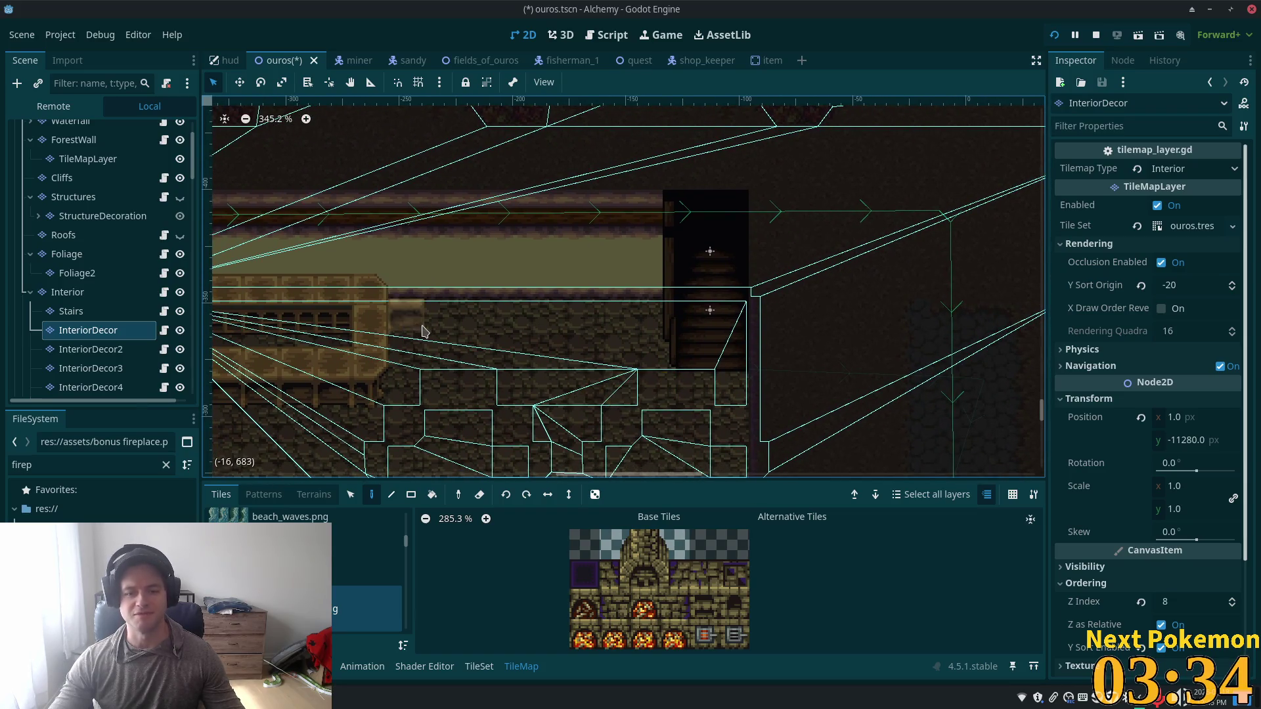
{"action": "scroll", "coordinate": [460, 334], "scroll_direction": "up", "scroll_amount": 1}
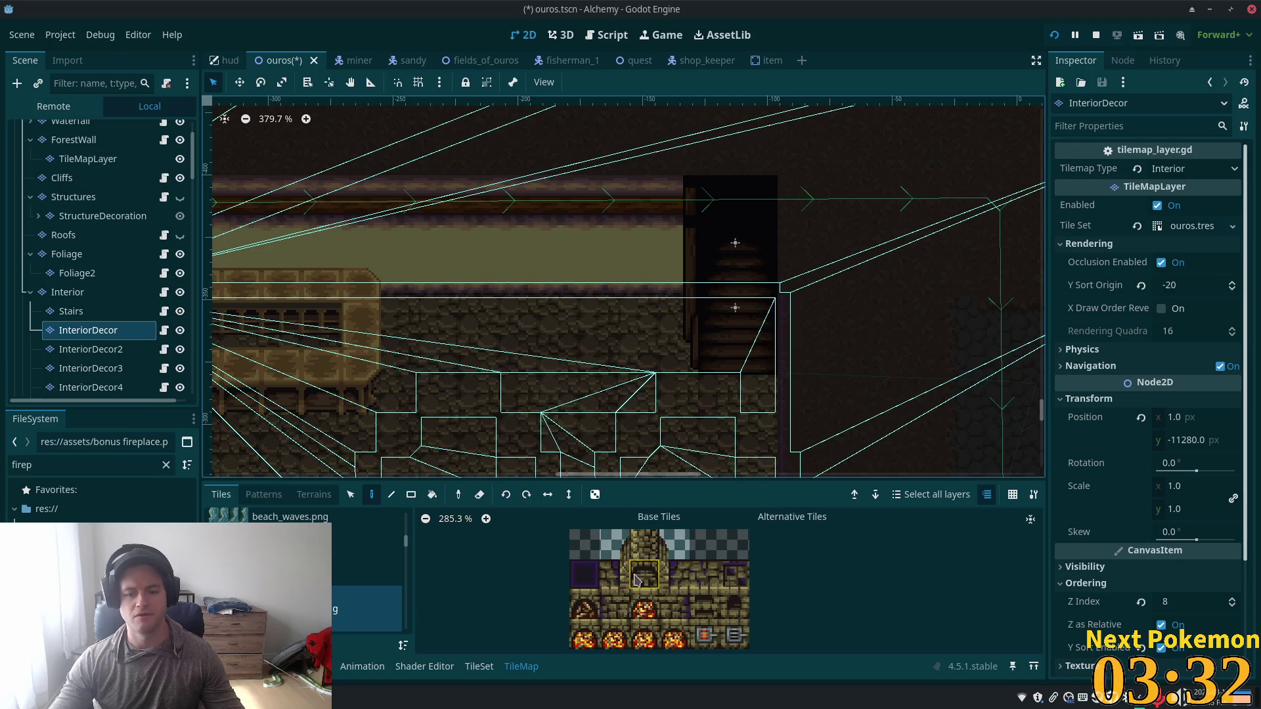
{"action": "left_click", "coordinate": [647, 604]}
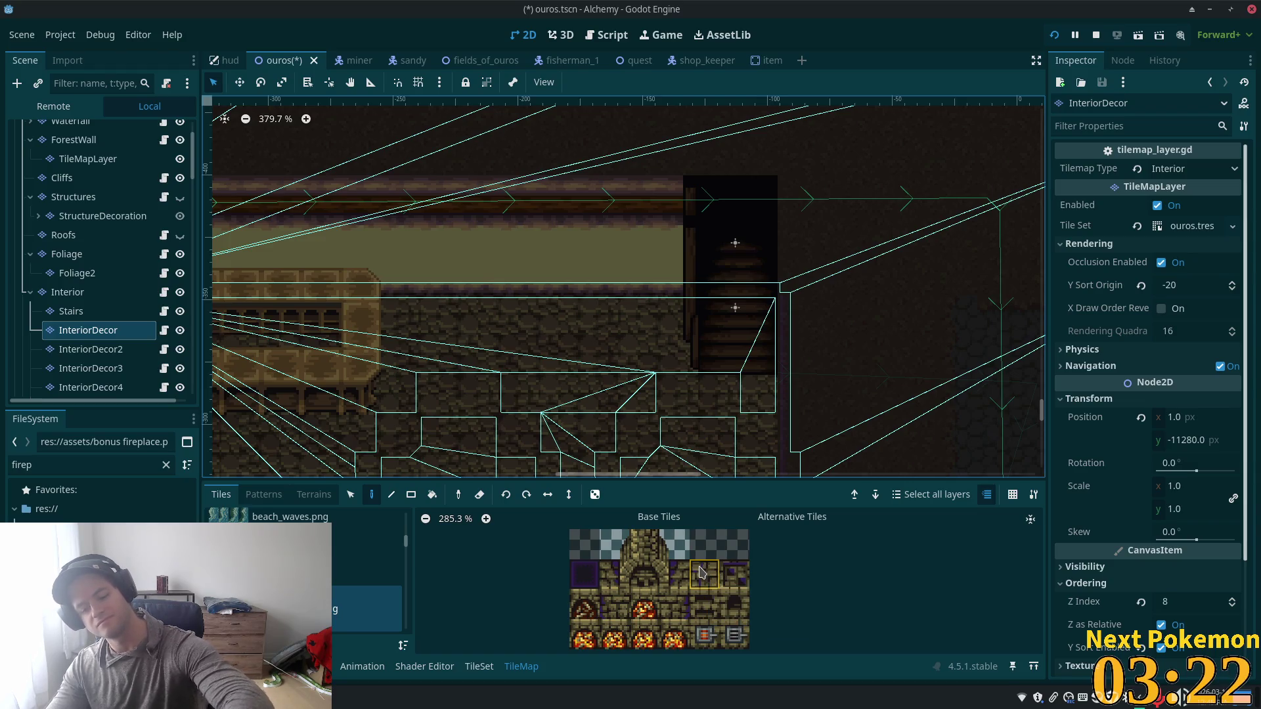
{"action": "key", "text": "Print"}
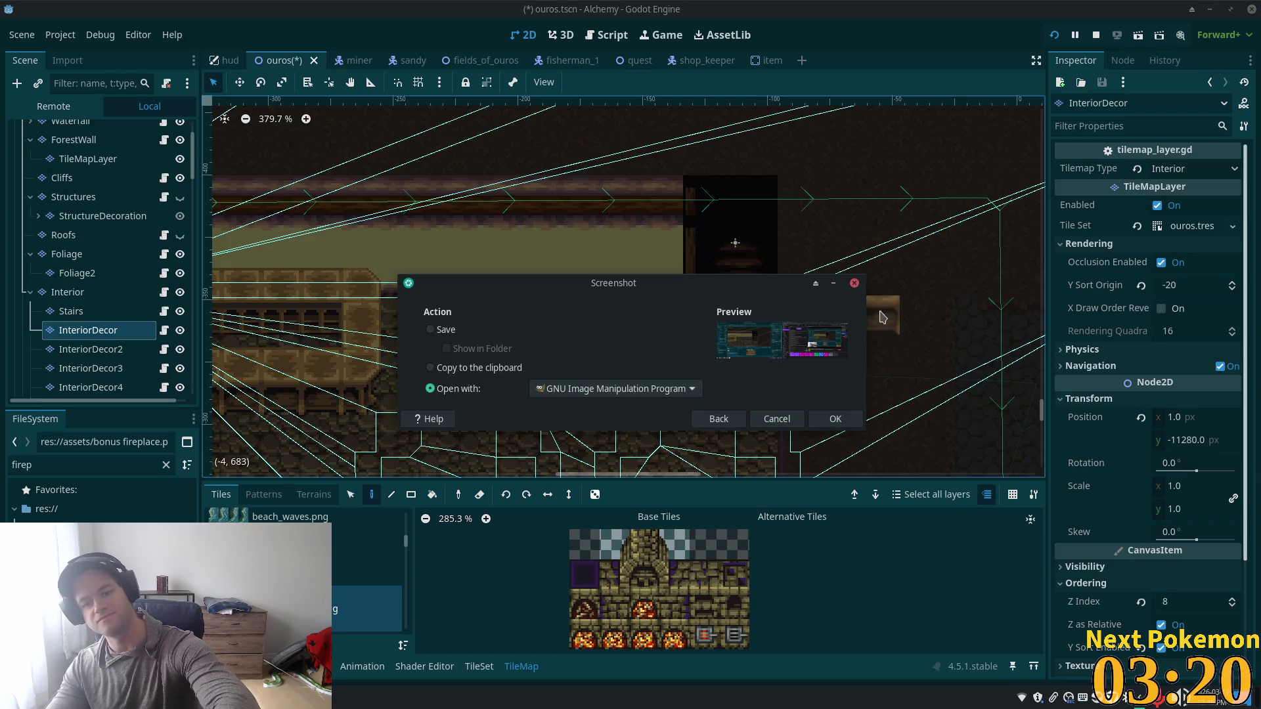
{"action": "left_click", "coordinate": [854, 283]}
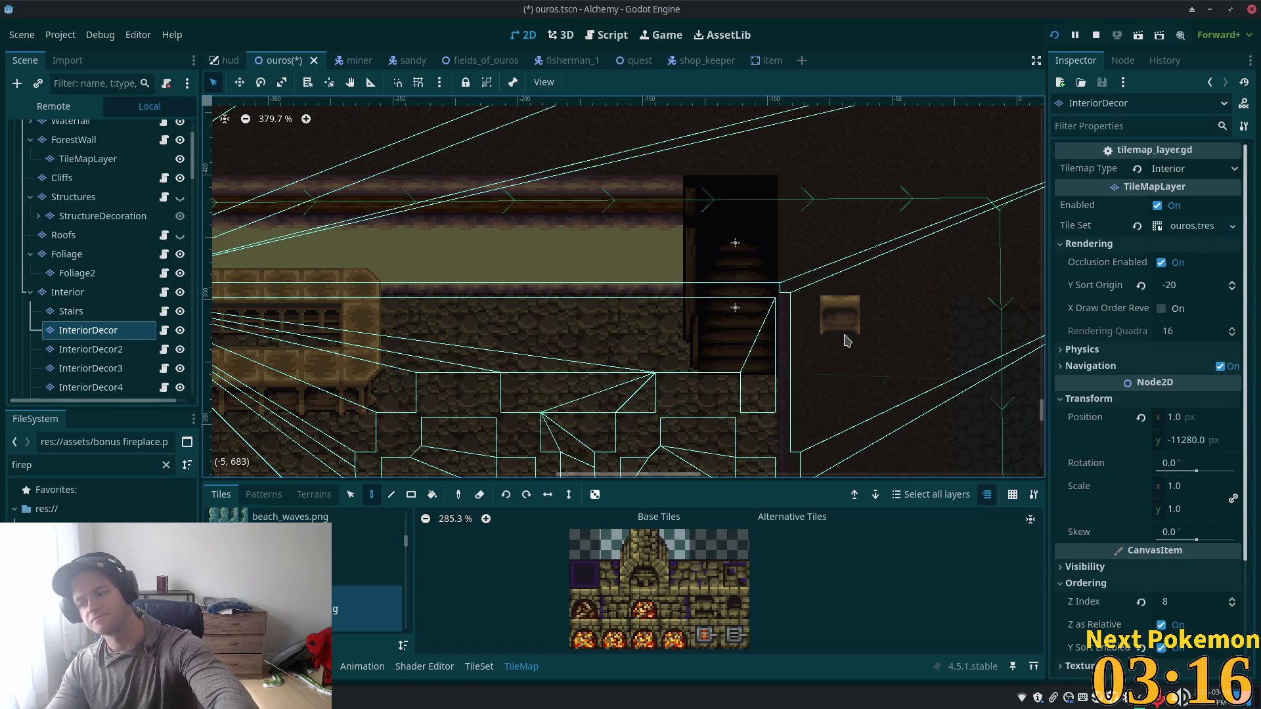
{"action": "left_click_drag", "start_coordinate": [847, 302], "coordinate": [848, 341]}
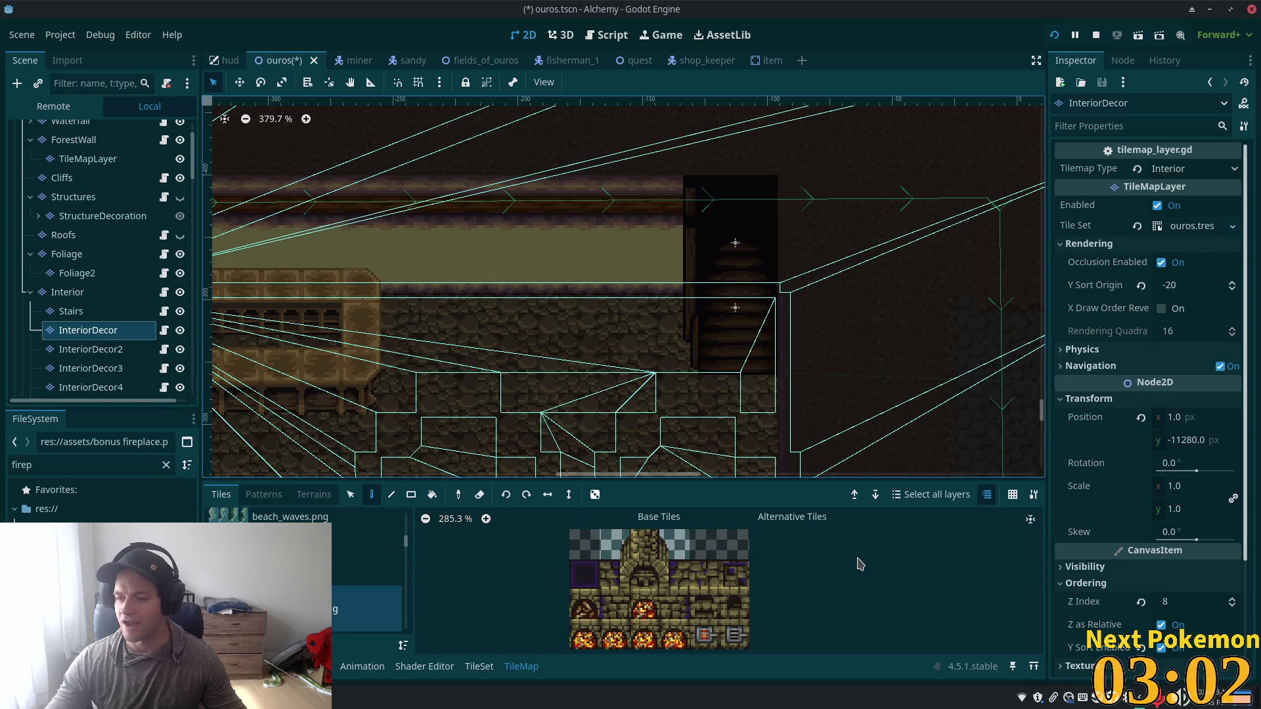
Step: Paint the 3x3 stone fireplace block on the back wall and select the single fire tile
{"action": "left_click", "coordinate": [637, 546]}
{"action": "left_click_drag", "start_coordinate": [614, 544], "coordinate": [675, 605]}
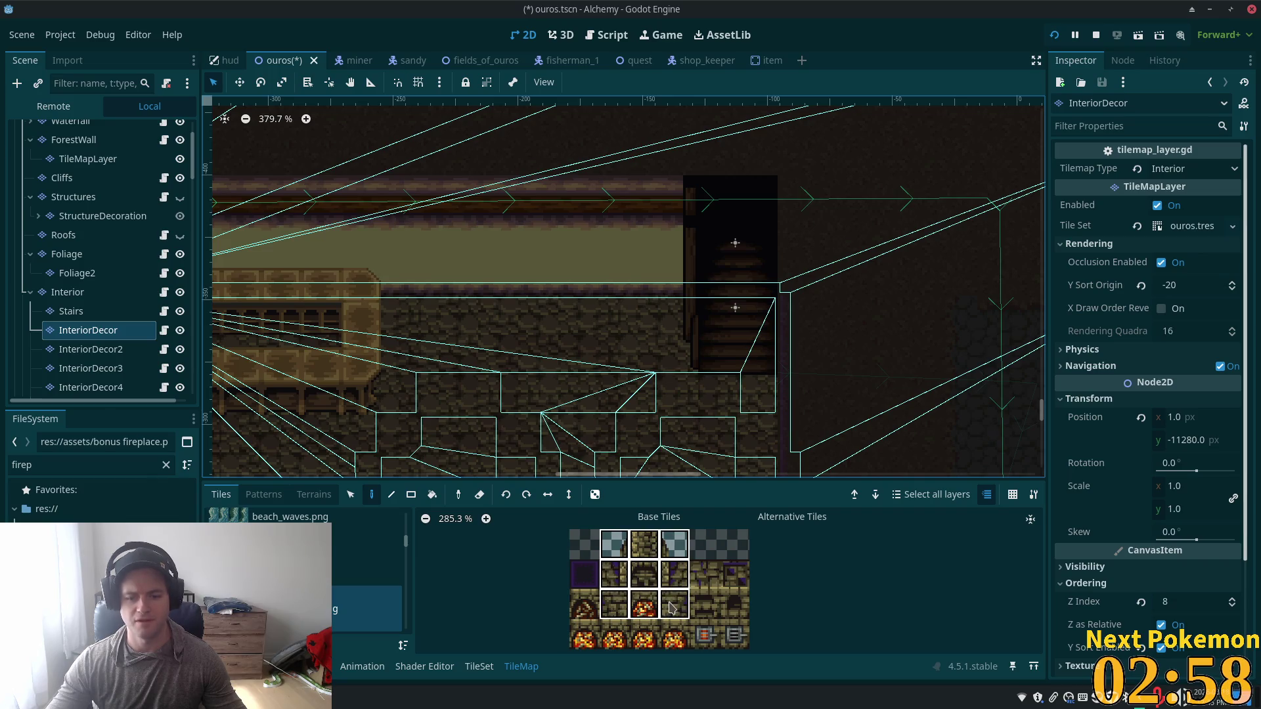
{"action": "left_click", "coordinate": [513, 283]}
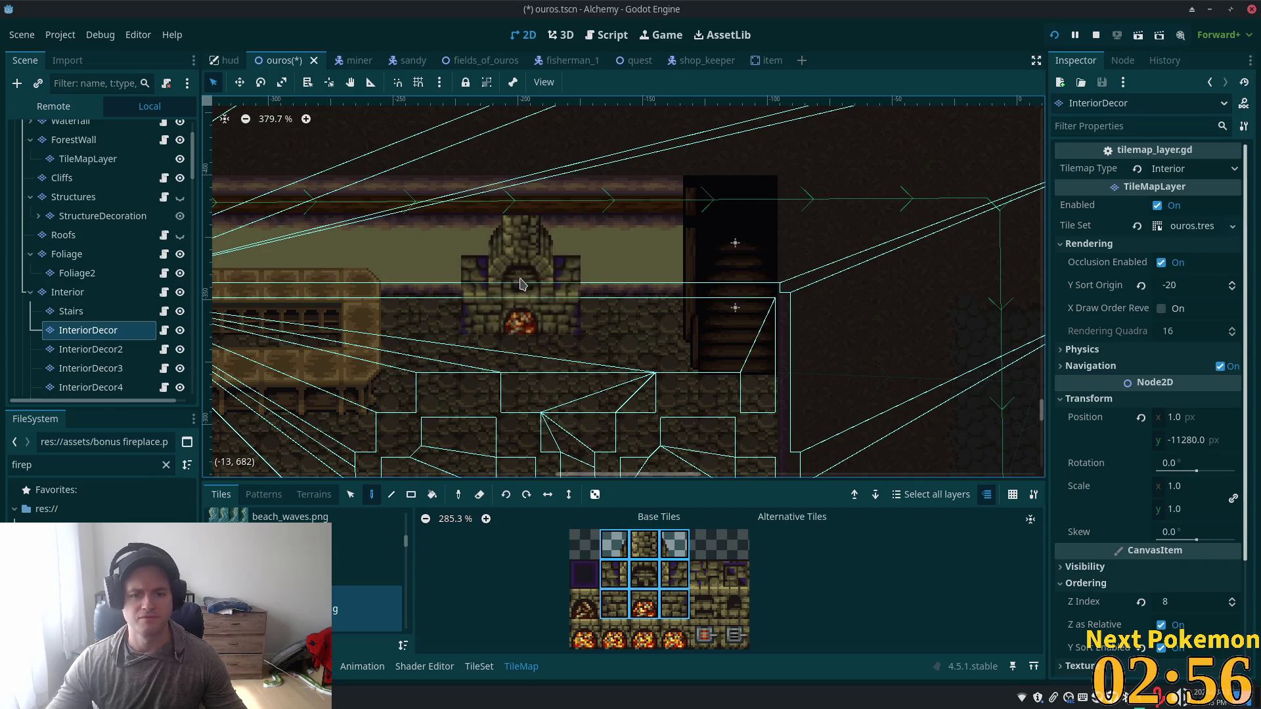
{"action": "left_click", "coordinate": [614, 635]}
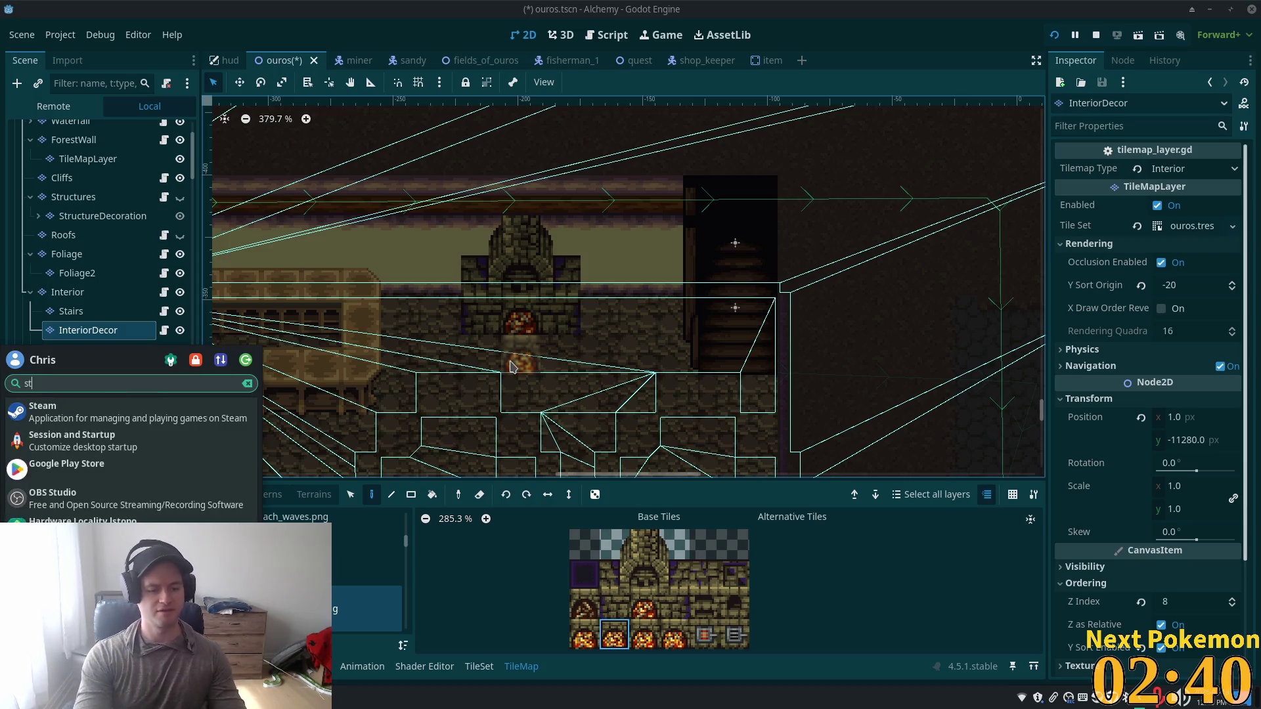
{"action": "key", "text": "alt+Tab"}
Step: Search the Steam library for 'asp', then clear the search and return to the list top
{"action": "double_click", "coordinate": [64, 127]}
{"action": "type", "text": "ap"}
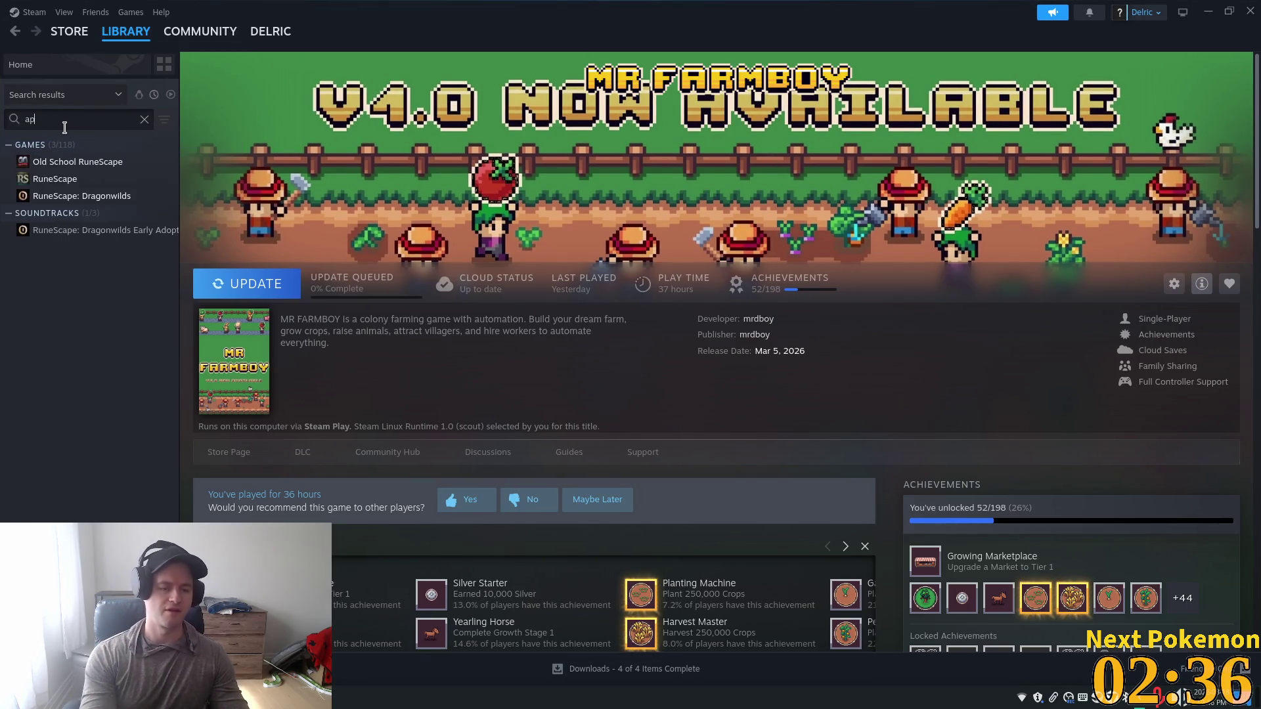
{"action": "key", "text": "BackSpace"}
{"action": "type", "text": "s"}
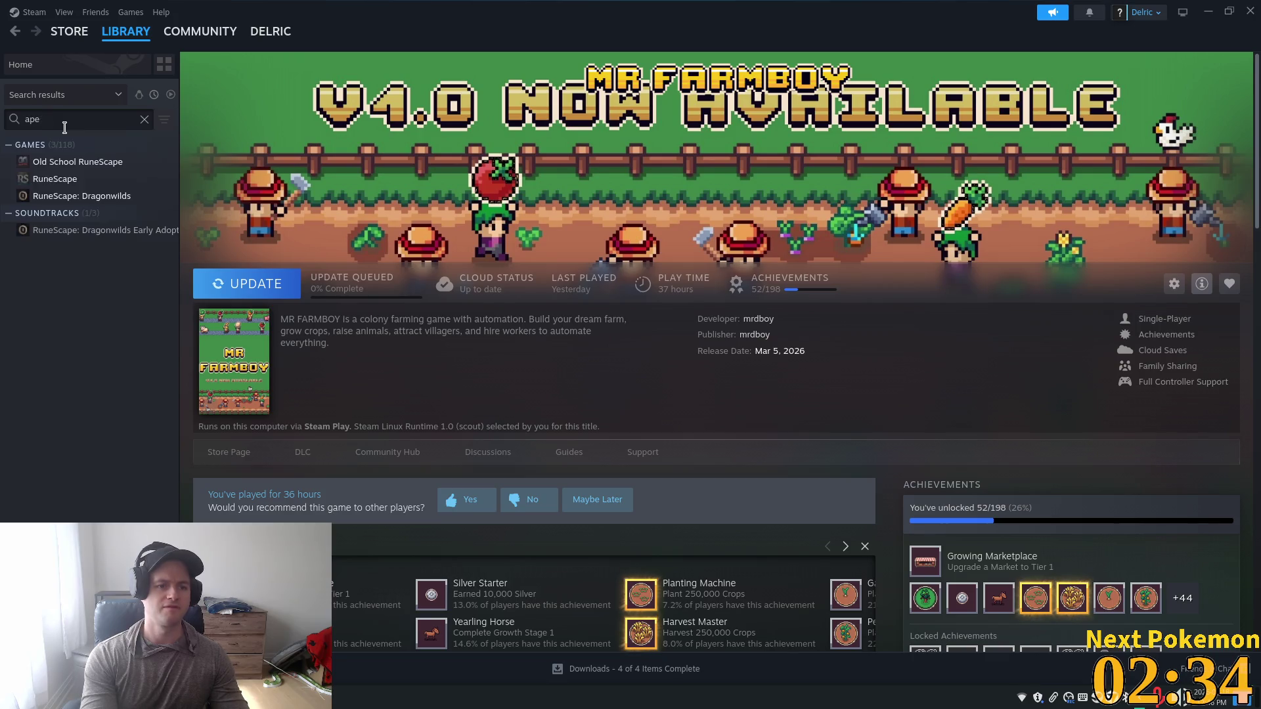
{"action": "type", "text": "p"}
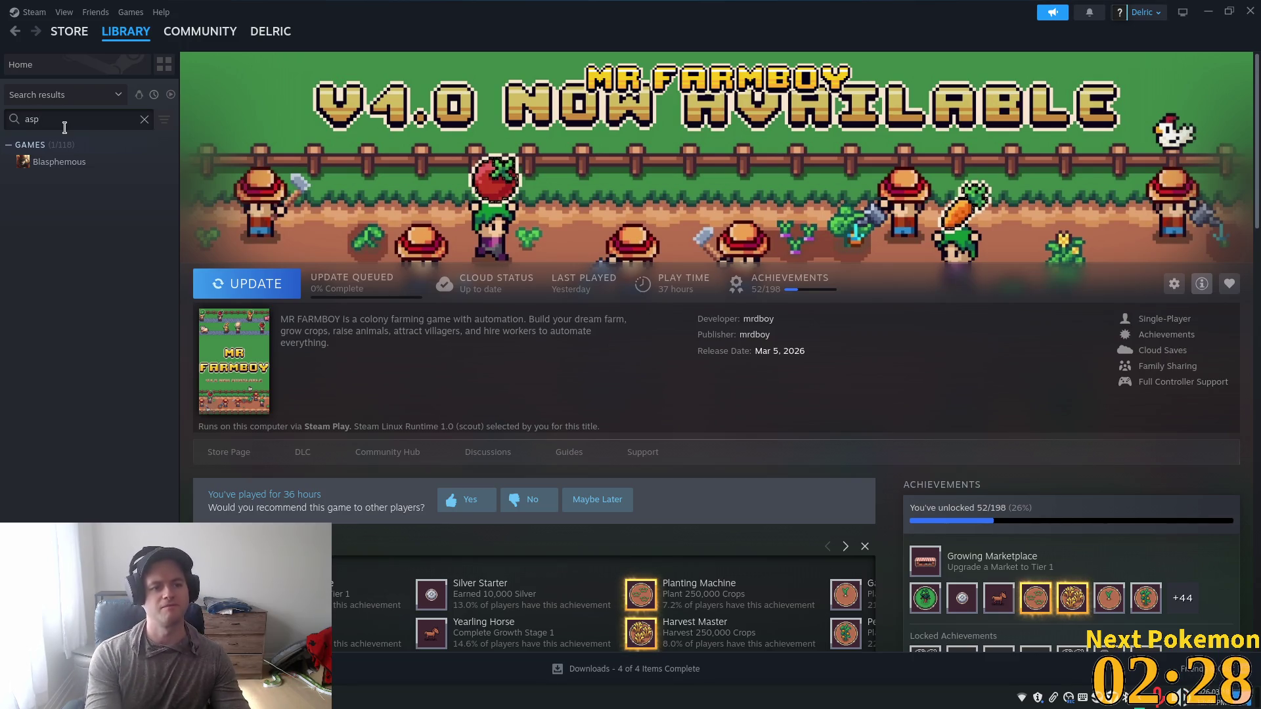
{"action": "left_click", "coordinate": [145, 119]}
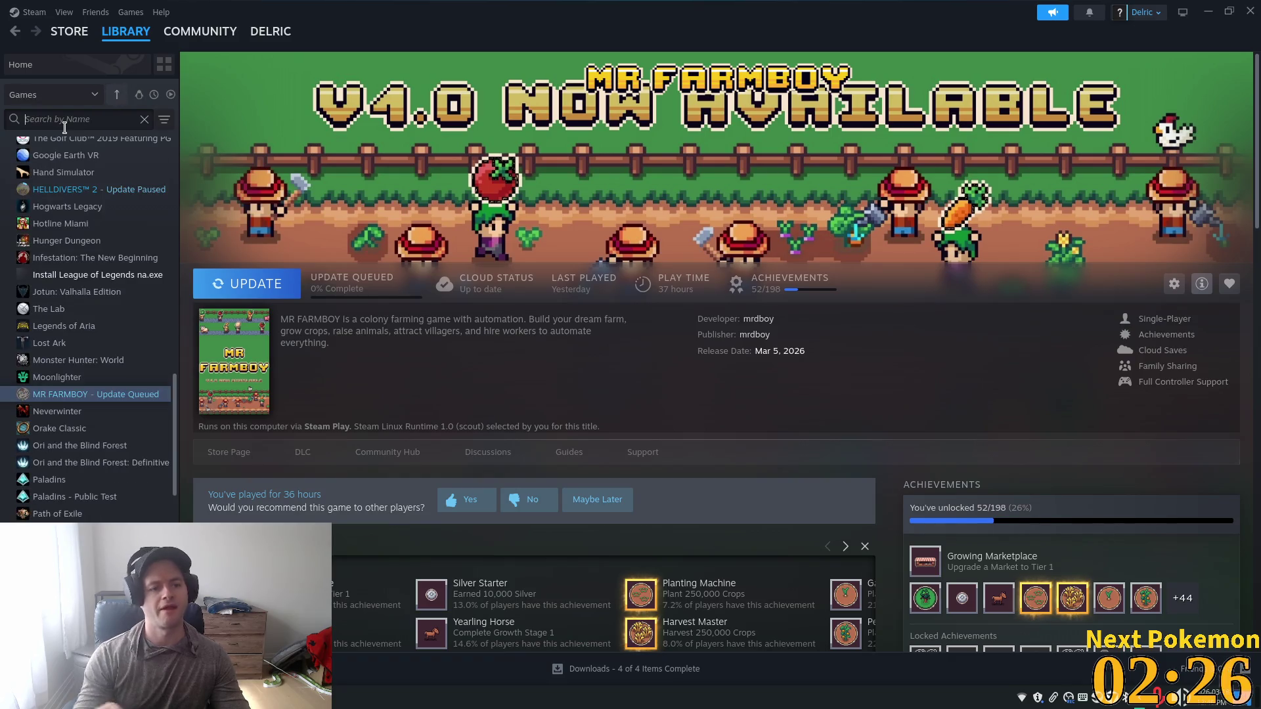
{"action": "scroll", "coordinate": [158, 356], "scroll_direction": "up", "scroll_amount": 5}
{"action": "left_click", "coordinate": [117, 94]}
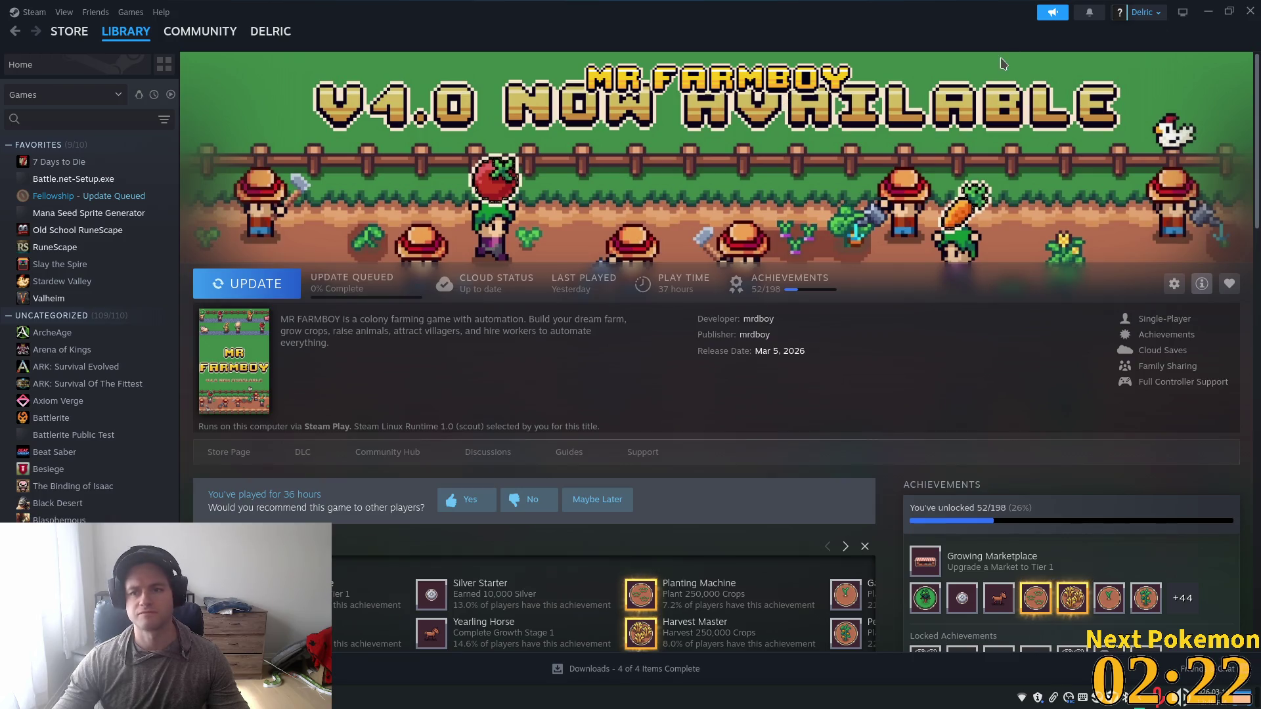
Step: Launch Aseprite from the desktop application launcher
{"action": "key", "text": "super"}
{"action": "type", "text": "asperite"}
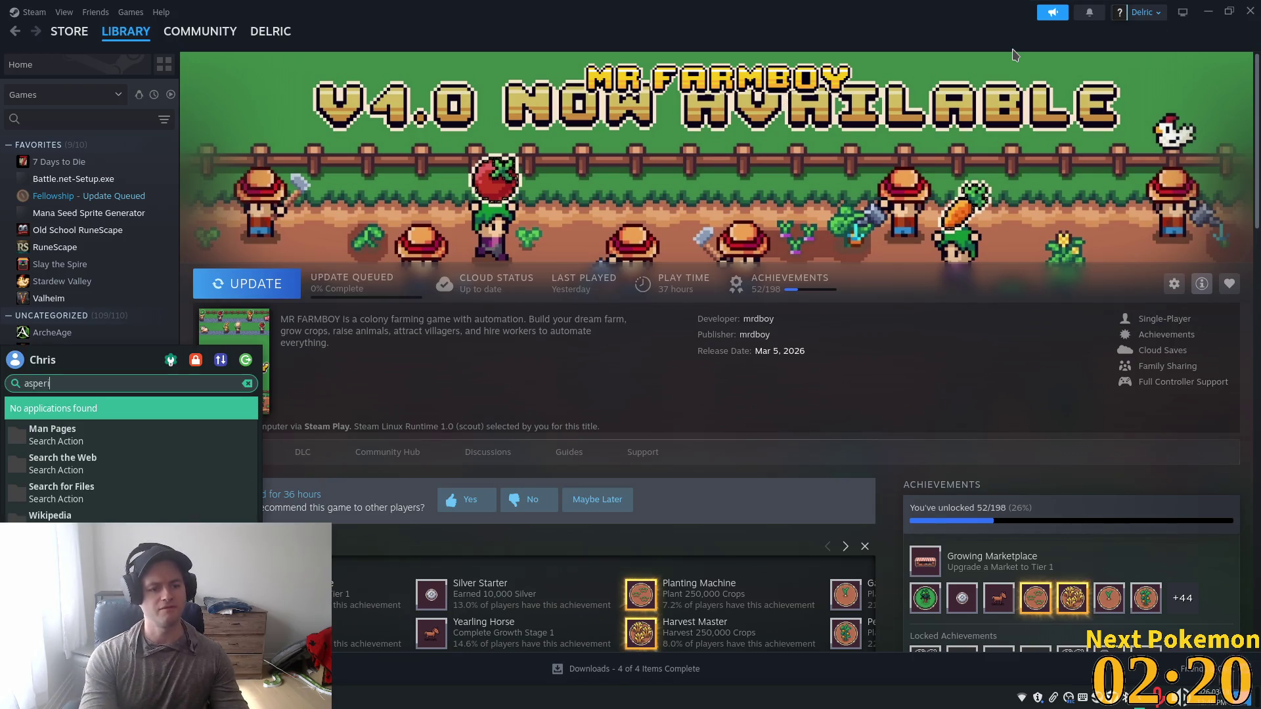
{"action": "key", "text": "Return"}
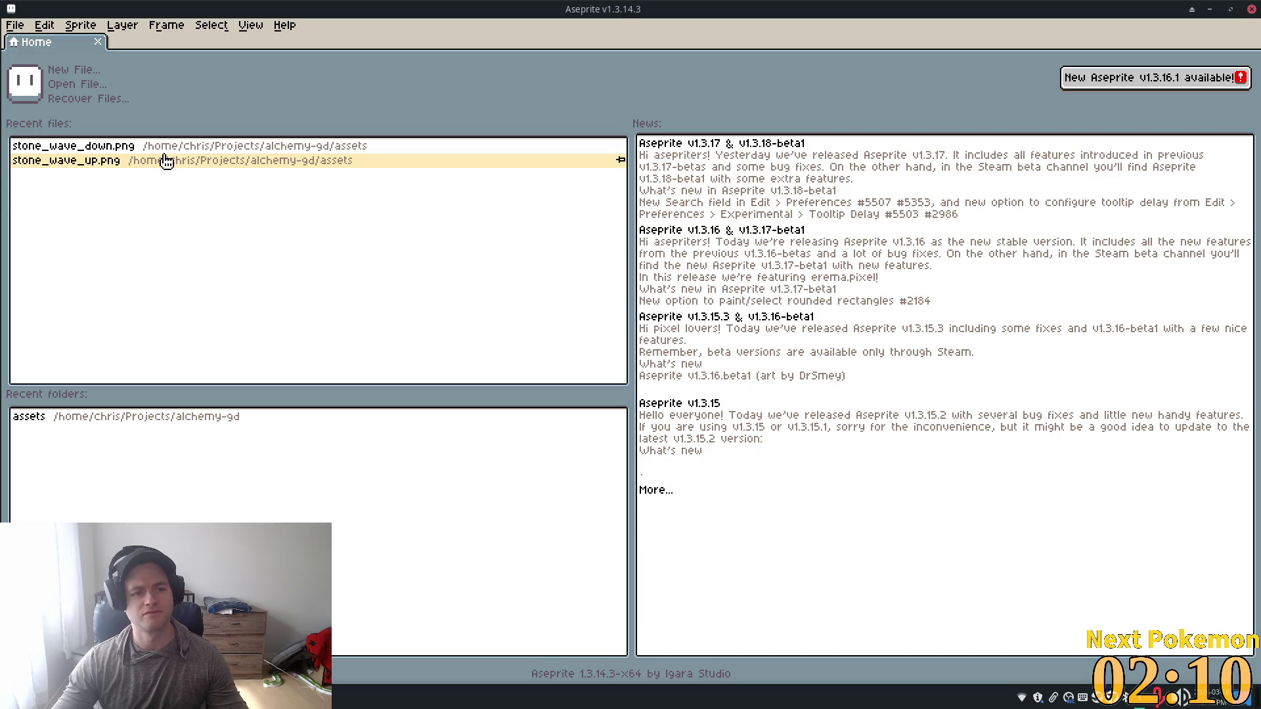
Step: Open stone_wave_up.png from Aseprite's recent files, then go back to the Steam window
{"action": "left_click", "coordinate": [187, 161]}
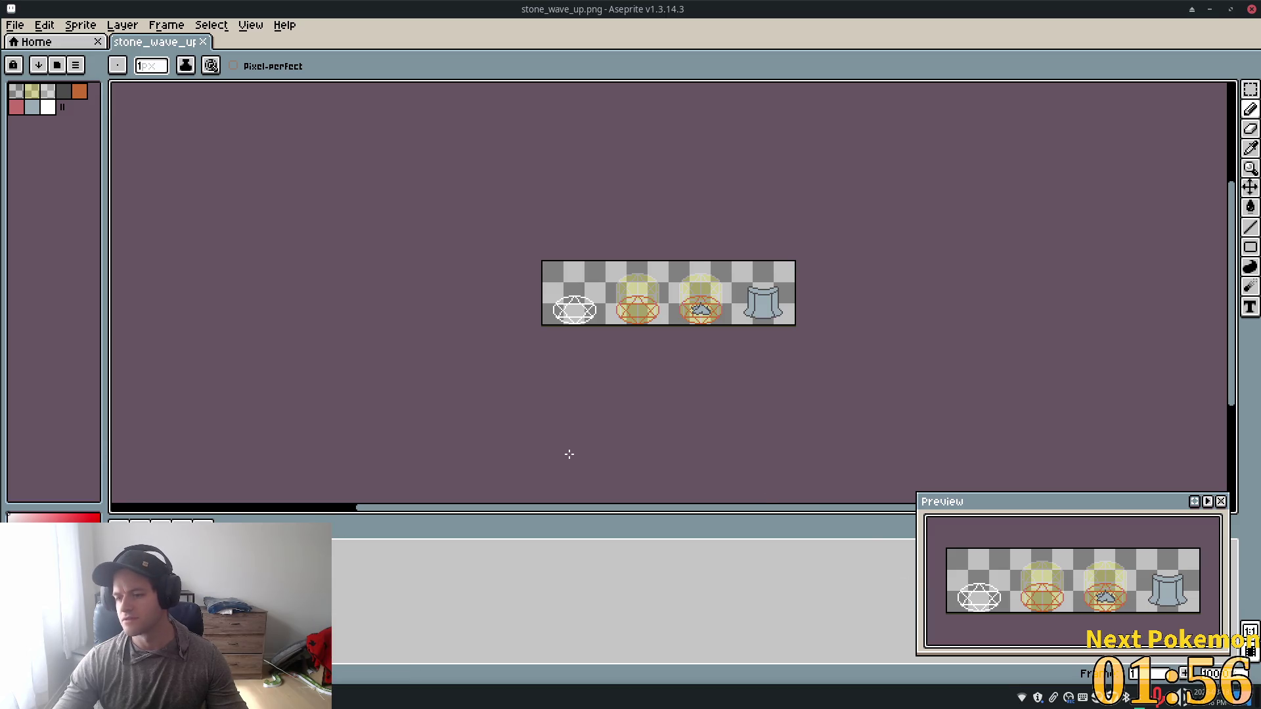
{"action": "key", "text": "i"}
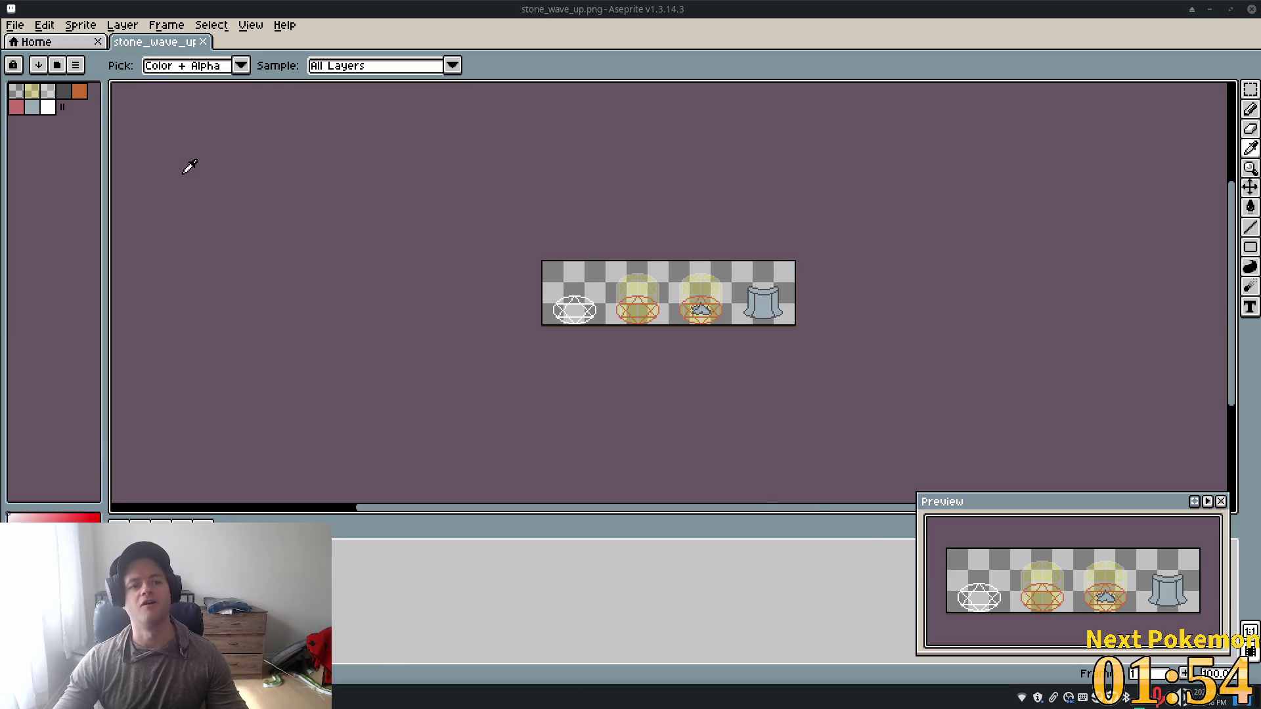
{"action": "key", "text": "super"}
{"action": "key", "text": "alt+Tab"}
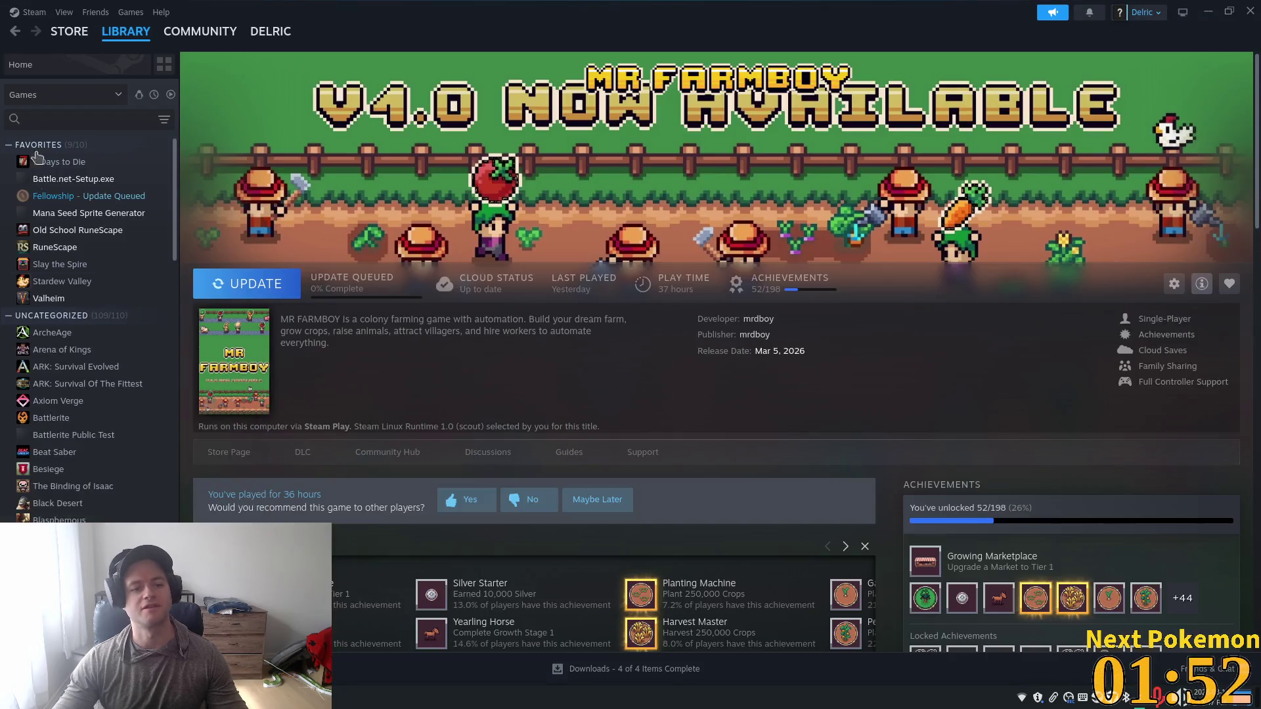
Step: Search the library for 'aesper', then clear the search to show all games
{"action": "left_click", "coordinate": [75, 119]}
{"action": "type", "text": "ae"}
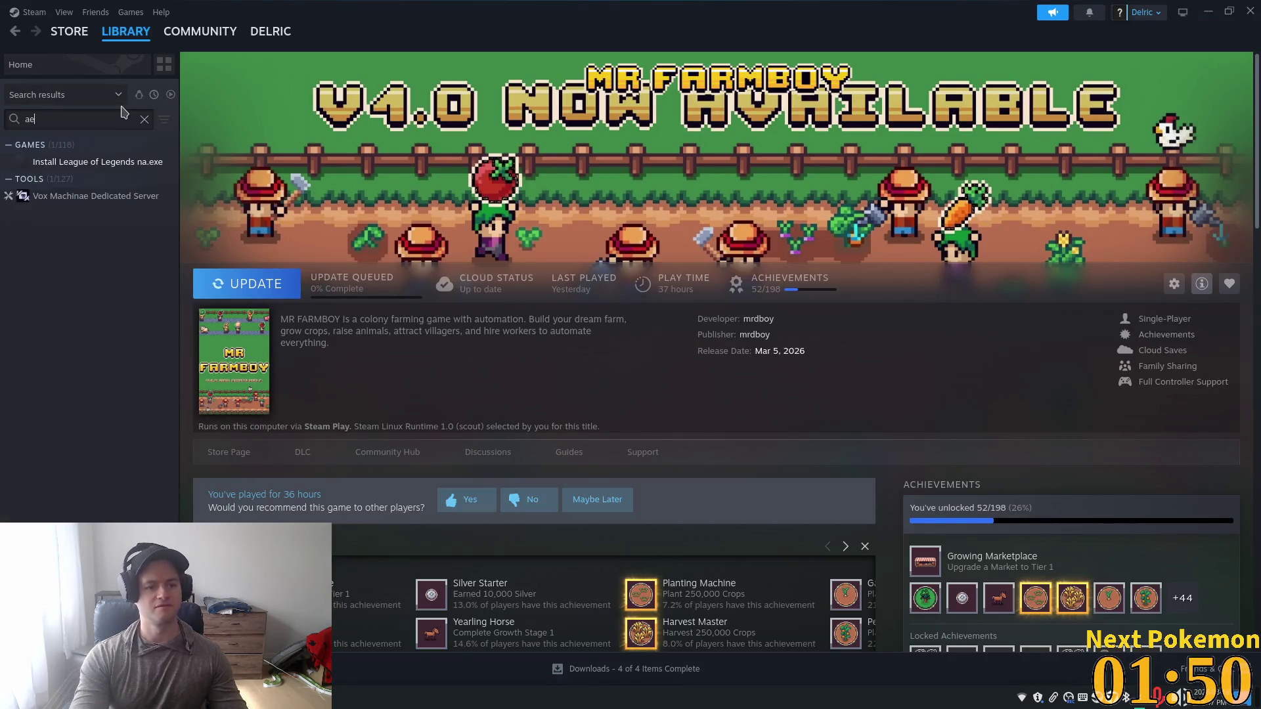
{"action": "type", "text": "sper"}
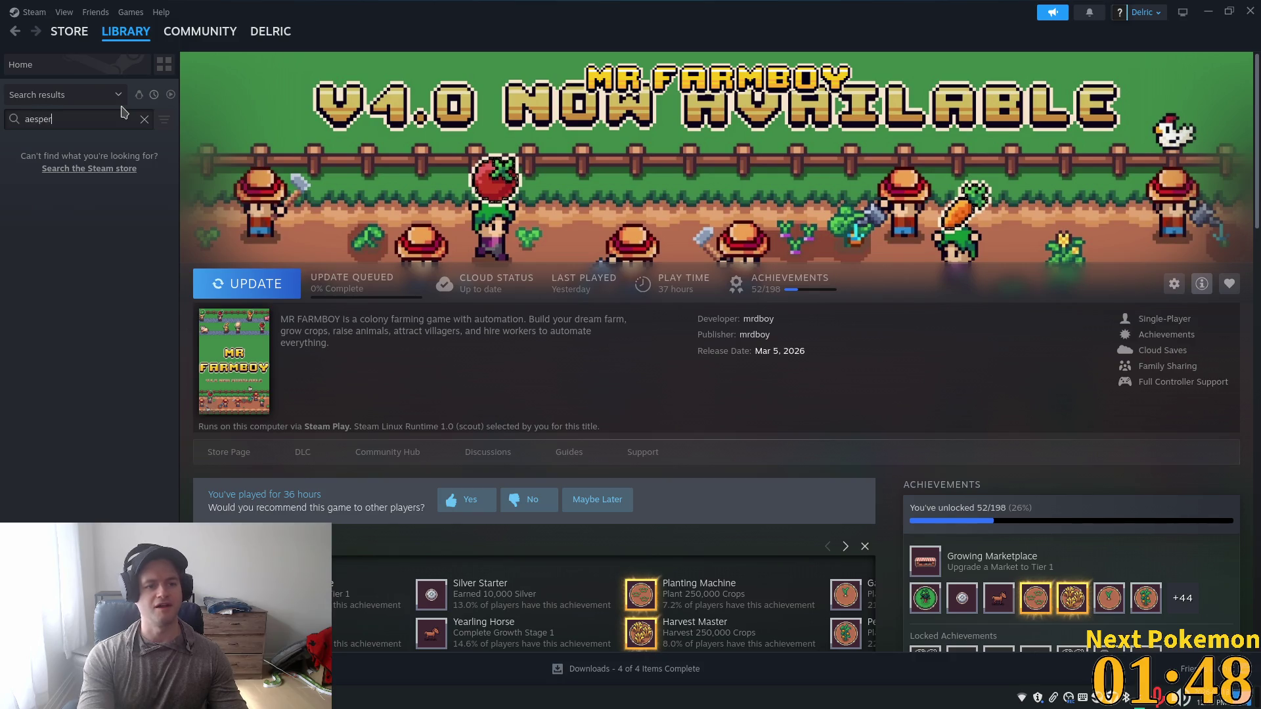
{"action": "key", "text": "BackSpace"}
{"action": "key", "text": "BackSpace"}
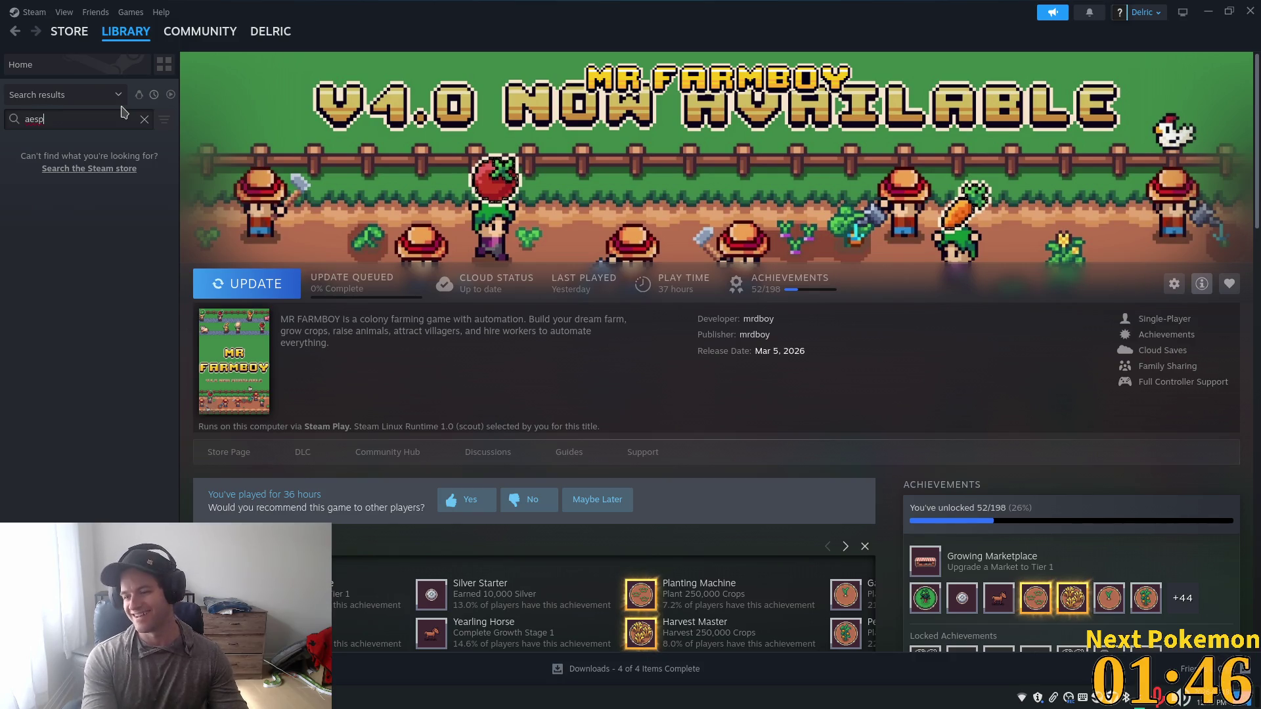
{"action": "type", "text": "i"}
{"action": "key", "text": "BackSpace"}
{"action": "key", "text": "BackSpace"}
{"action": "key", "text": "BackSpace"}
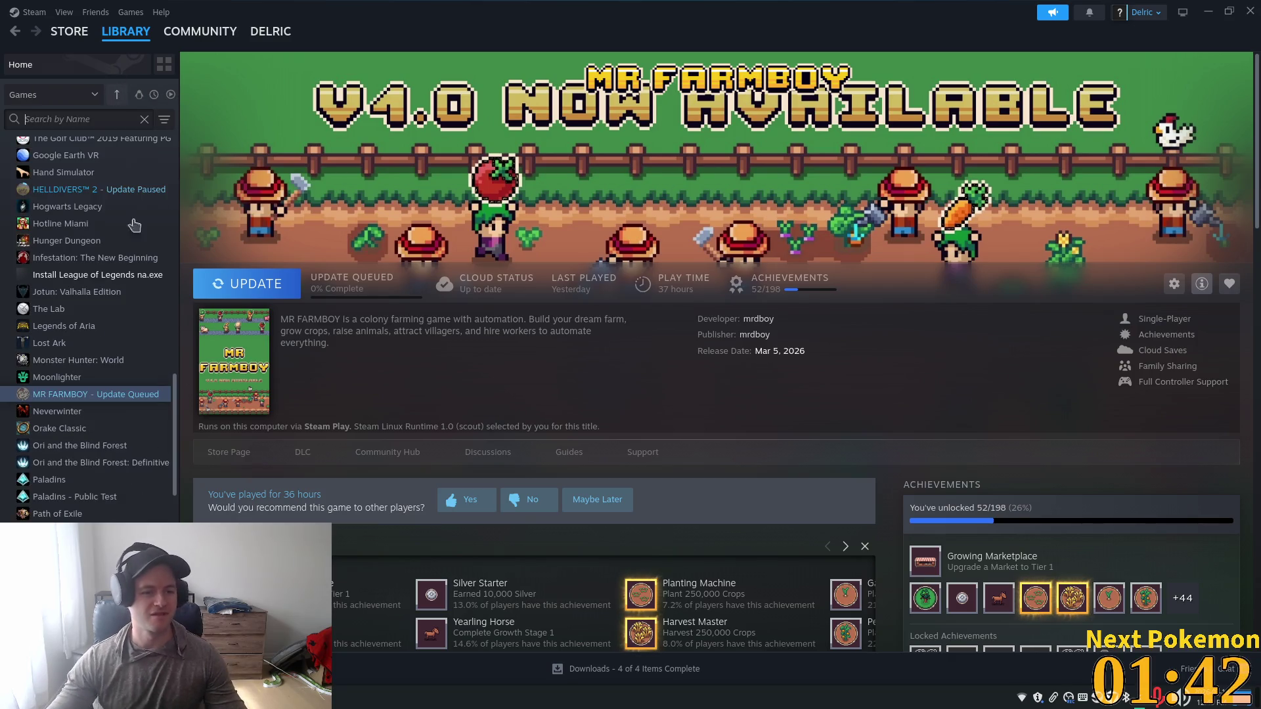
Step: Scroll the game list and open the Fellowship page under Favorites
{"action": "left_click_drag", "start_coordinate": [174, 389], "coordinate": [195, 158]}
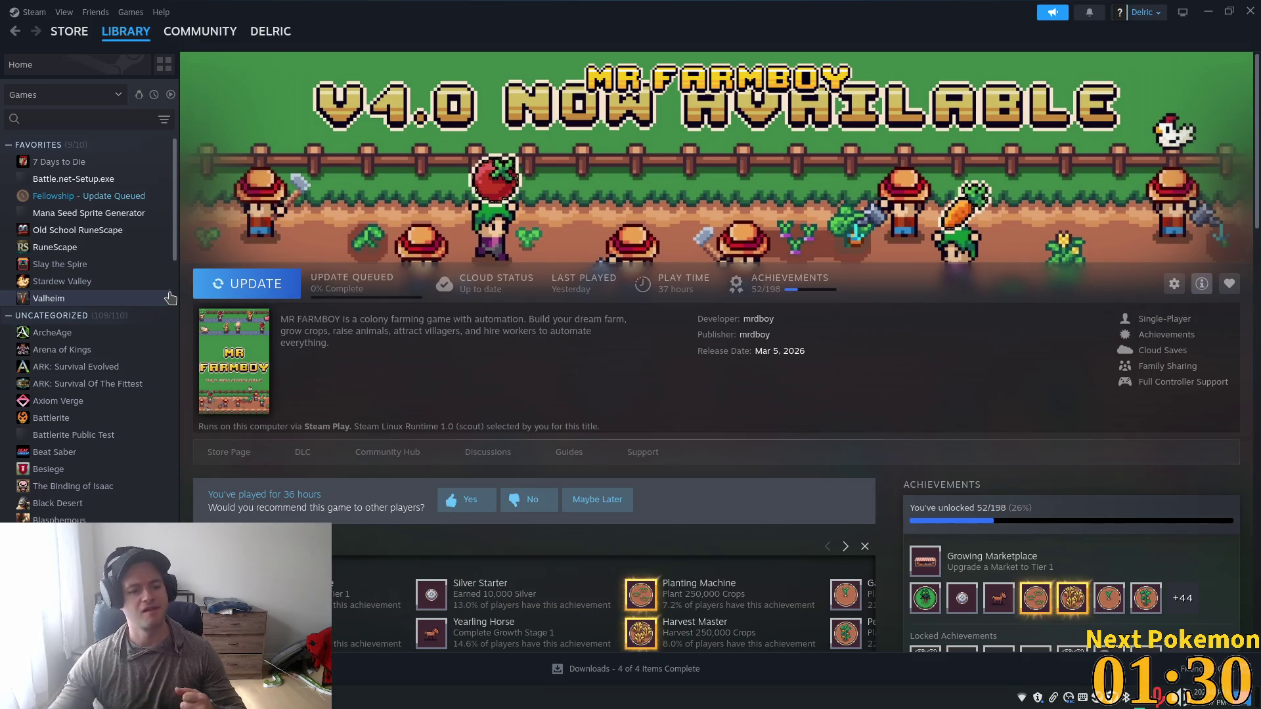
{"action": "scroll", "coordinate": [156, 309], "scroll_direction": "down", "scroll_amount": 6}
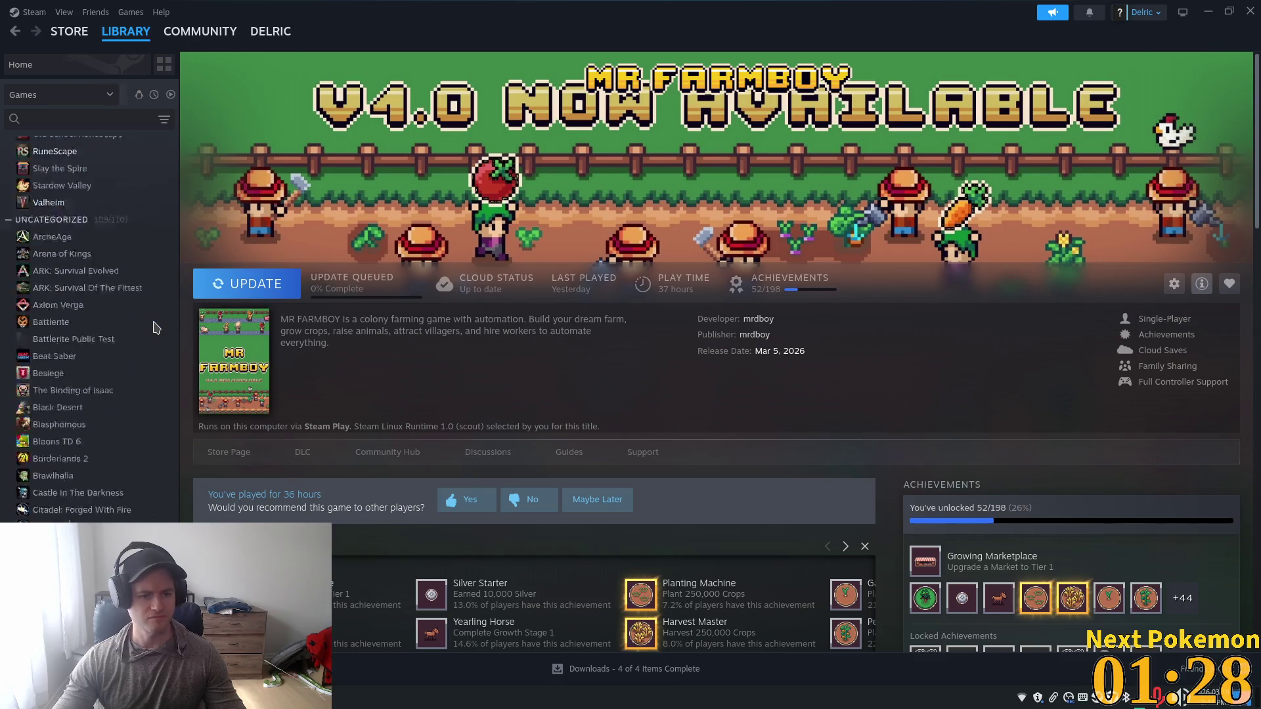
{"action": "scroll", "coordinate": [152, 340], "scroll_direction": "down", "scroll_amount": 5}
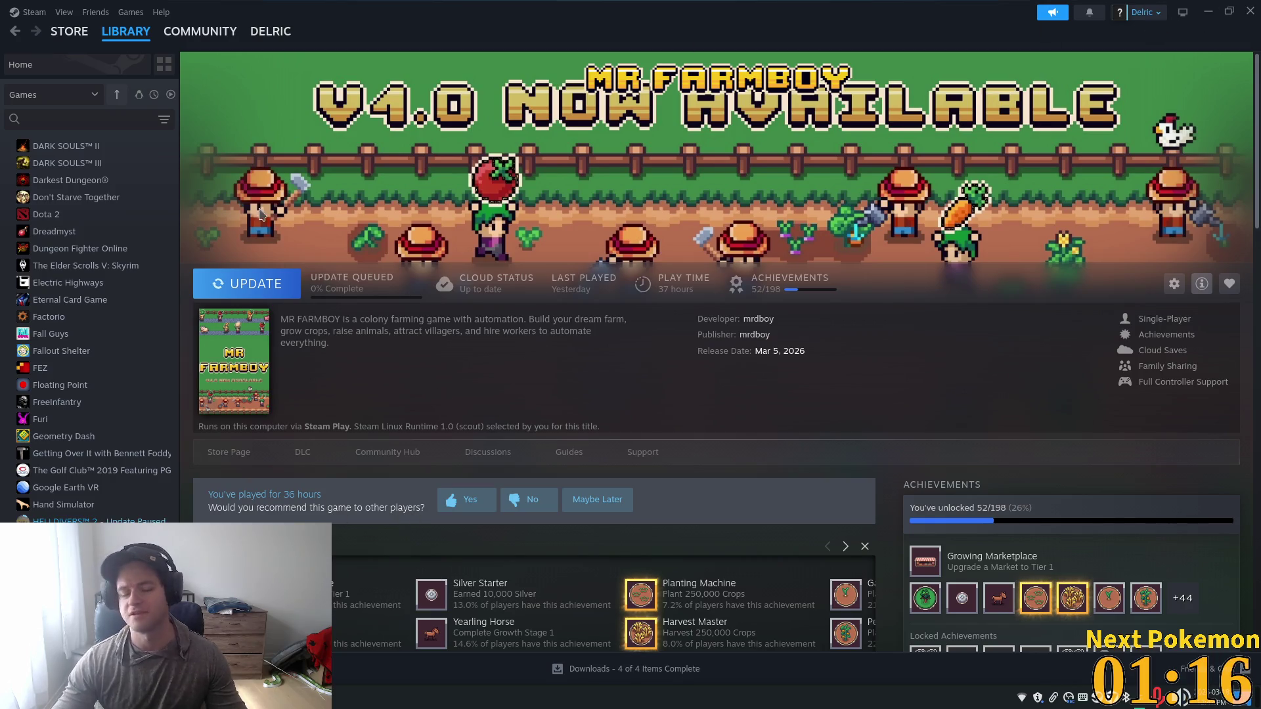
{"action": "scroll", "coordinate": [63, 243], "scroll_direction": "up", "scroll_amount": 10}
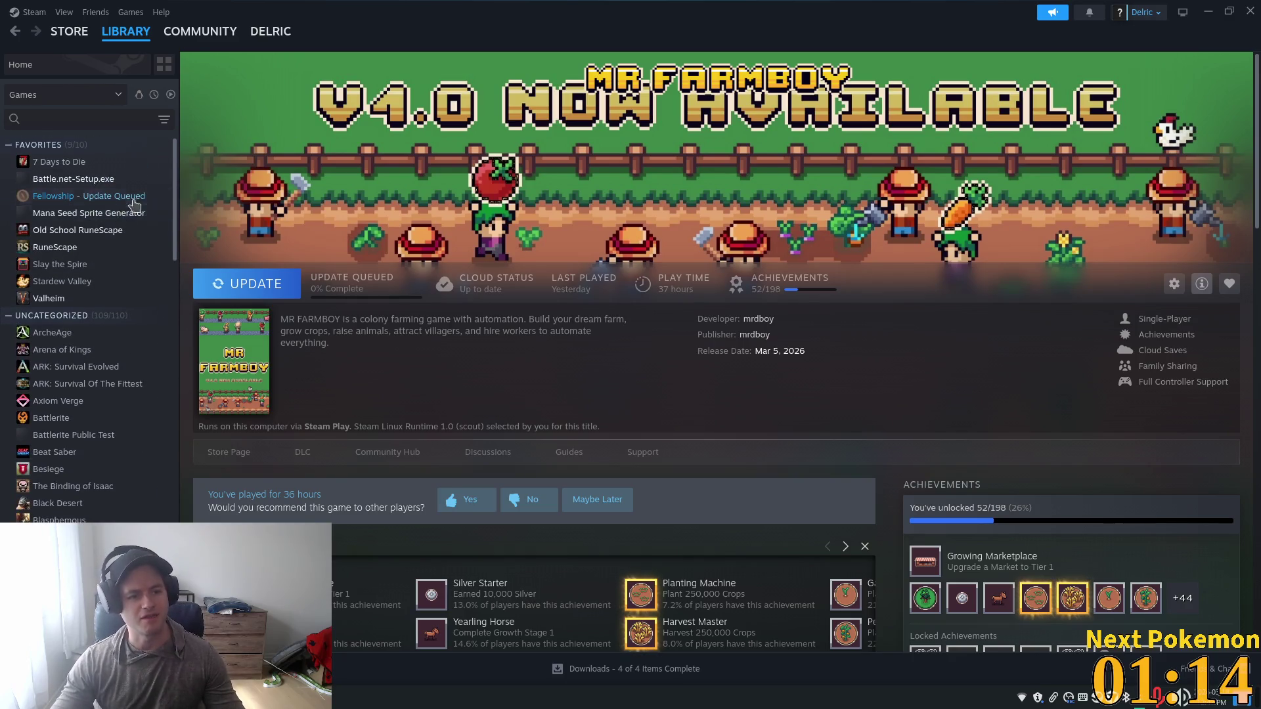
{"action": "left_click", "coordinate": [119, 195]}
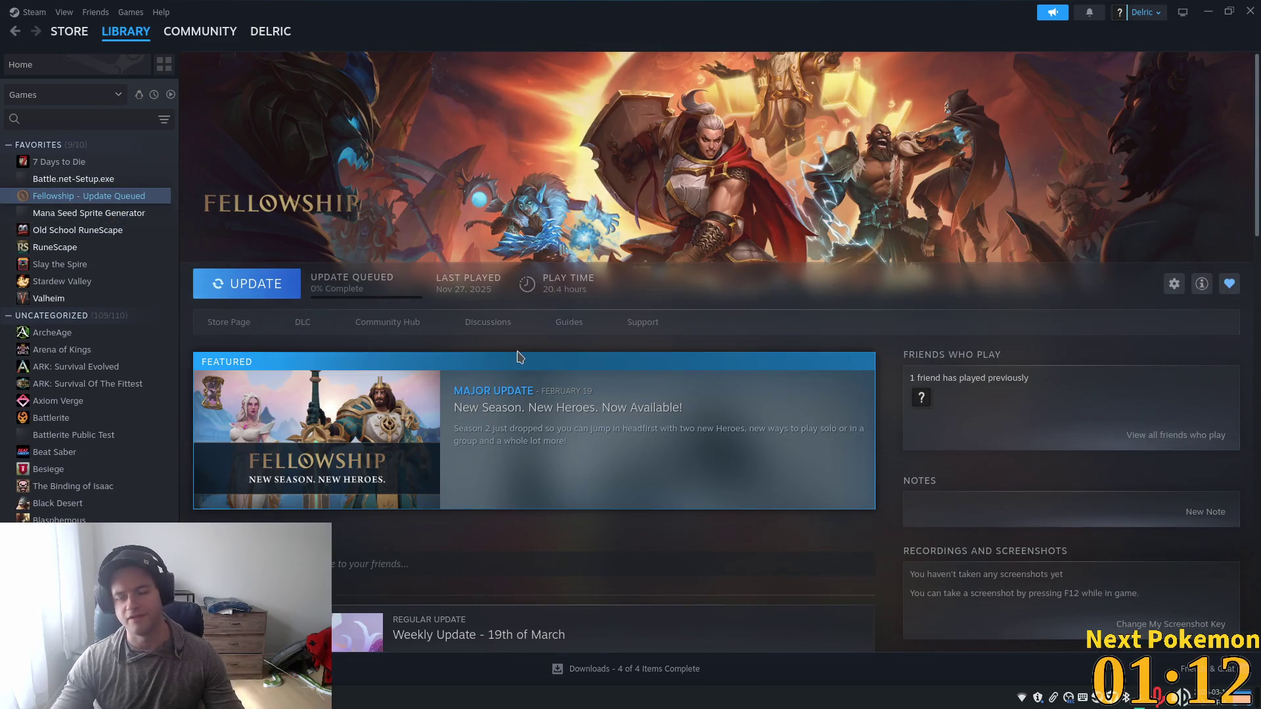
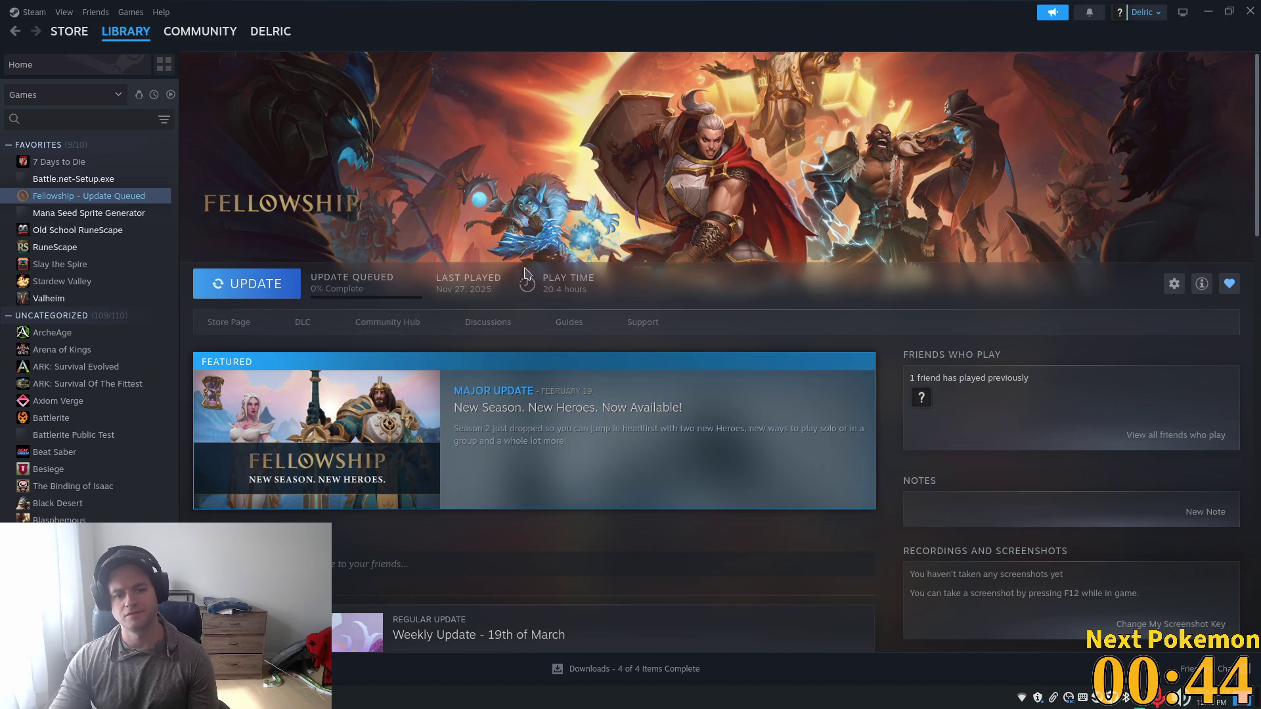
Step: Let the Fellowship update start patching, then minimize Steam to reveal Aseprite's stone_wave_up.png
{"action": "scroll", "coordinate": [500, 349], "scroll_direction": "down", "scroll_amount": 3}
{"action": "scroll", "coordinate": [500, 350], "scroll_direction": "down", "scroll_amount": 5}
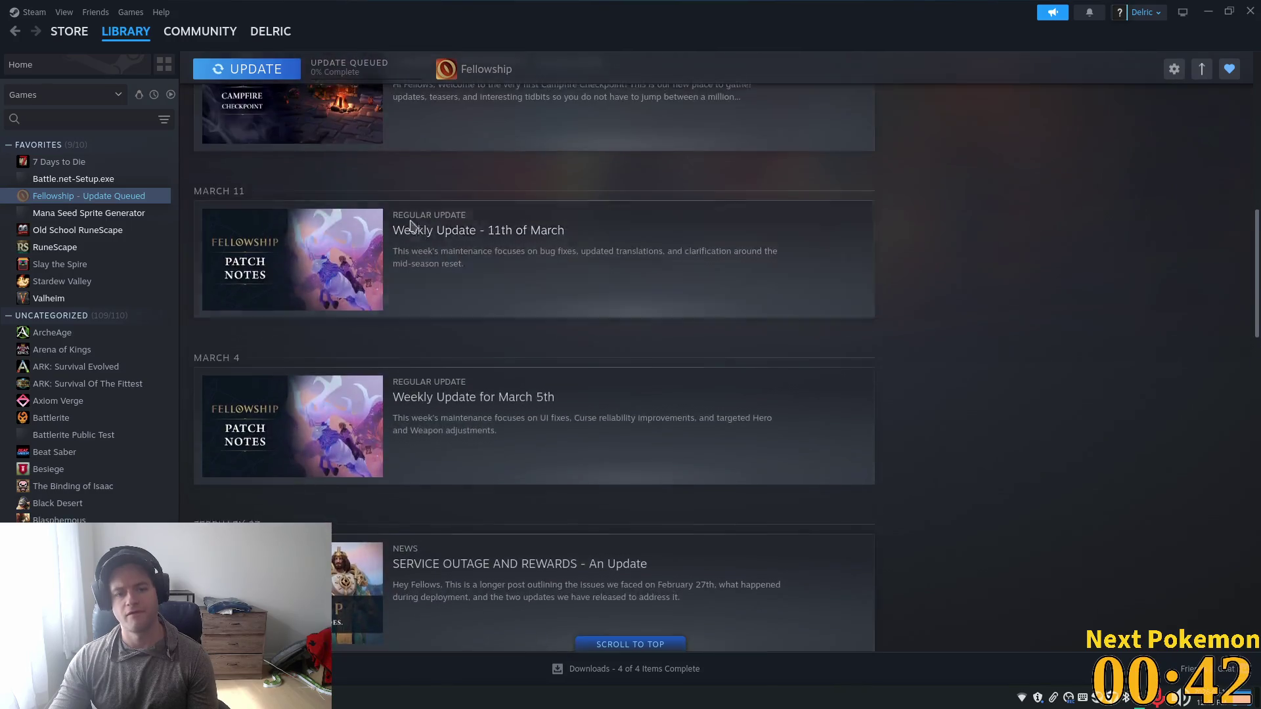
{"action": "scroll", "coordinate": [261, 111], "scroll_direction": "up", "scroll_amount": 4}
{"action": "scroll", "coordinate": [563, 358], "scroll_direction": "up", "scroll_amount": 5}
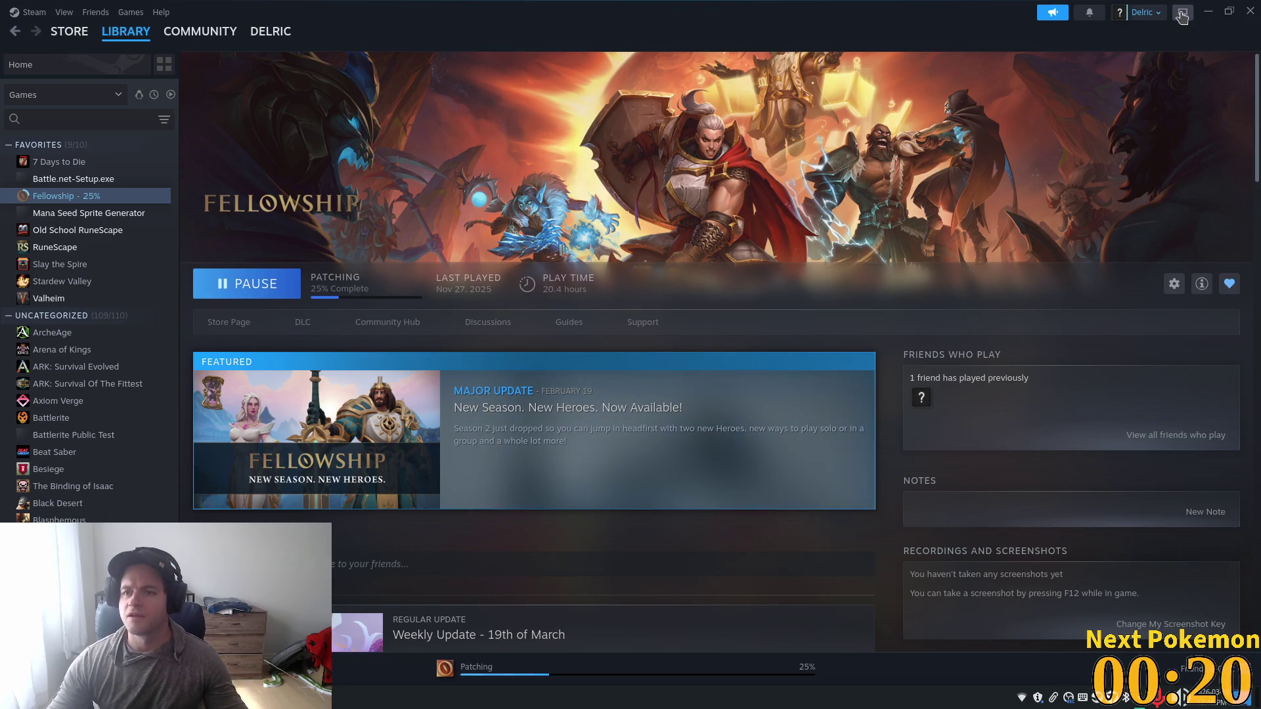
{"action": "left_click", "coordinate": [1206, 14]}
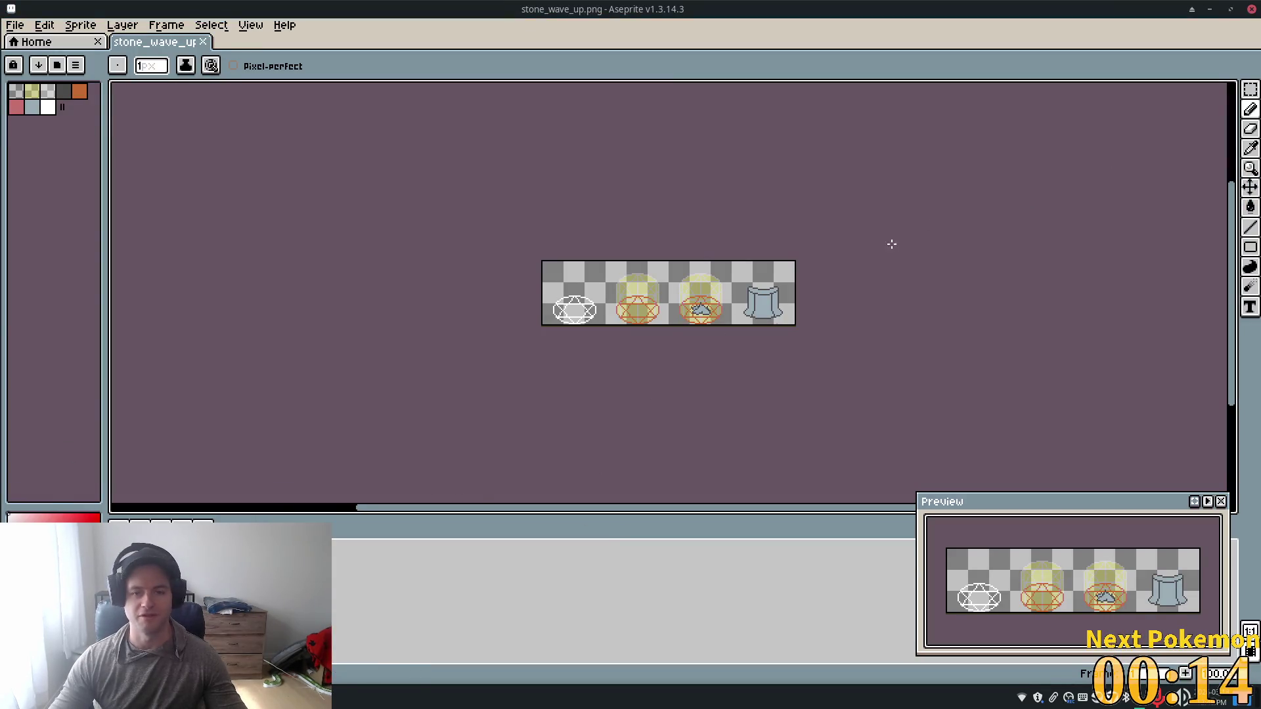
Step: Back in Godot, paint stone wall tiles left of the fireplace on the InteriorDecor layer
{"action": "key", "text": "alt+Tab"}
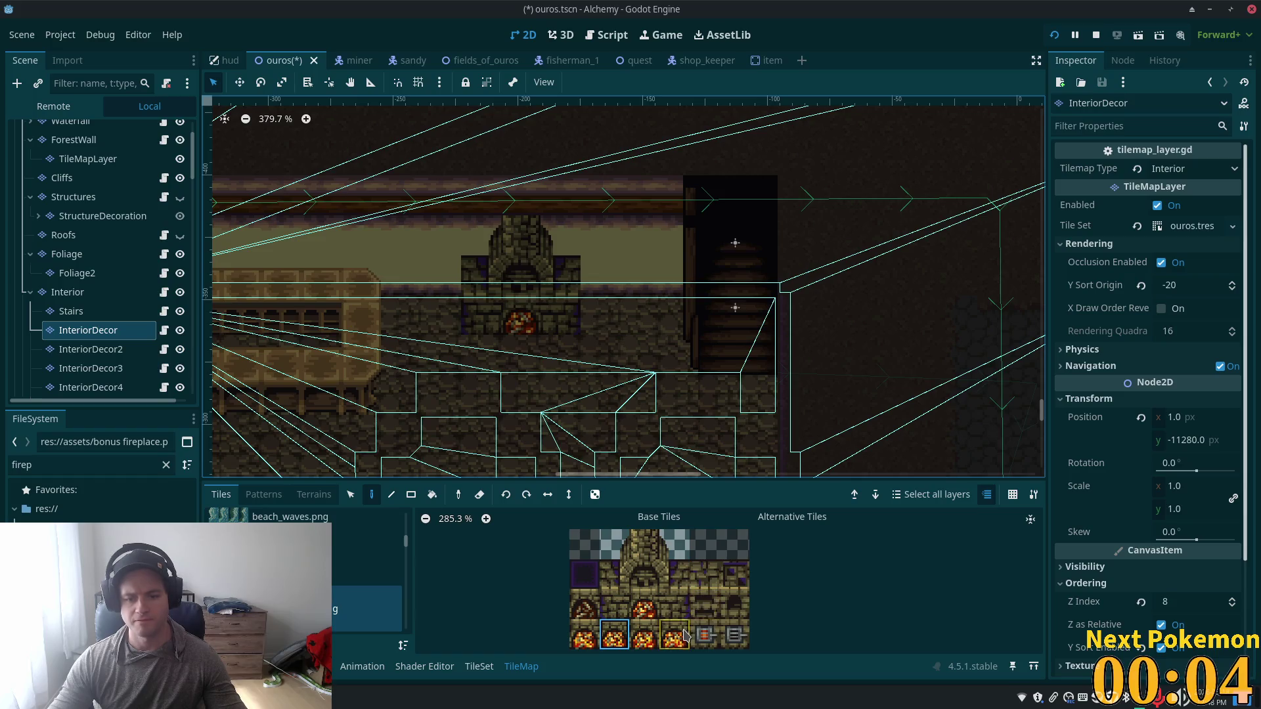
{"action": "left_click", "coordinate": [710, 584]}
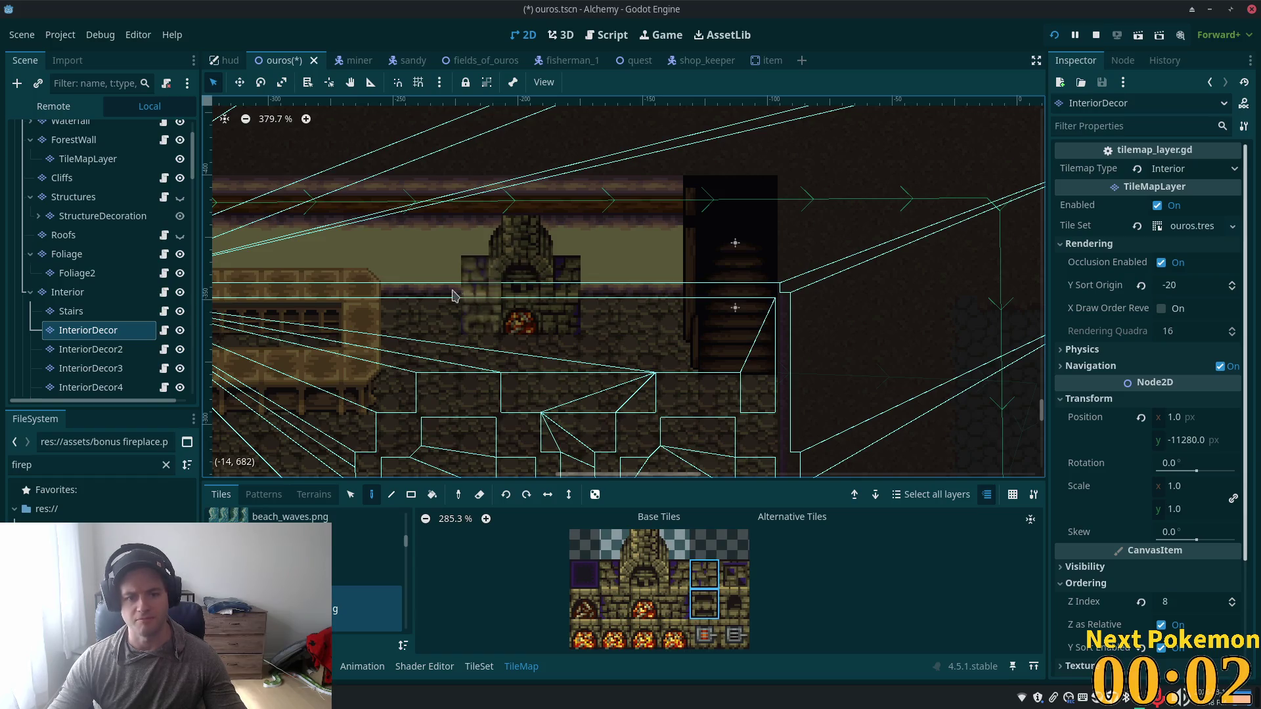
{"action": "left_click", "coordinate": [436, 302]}
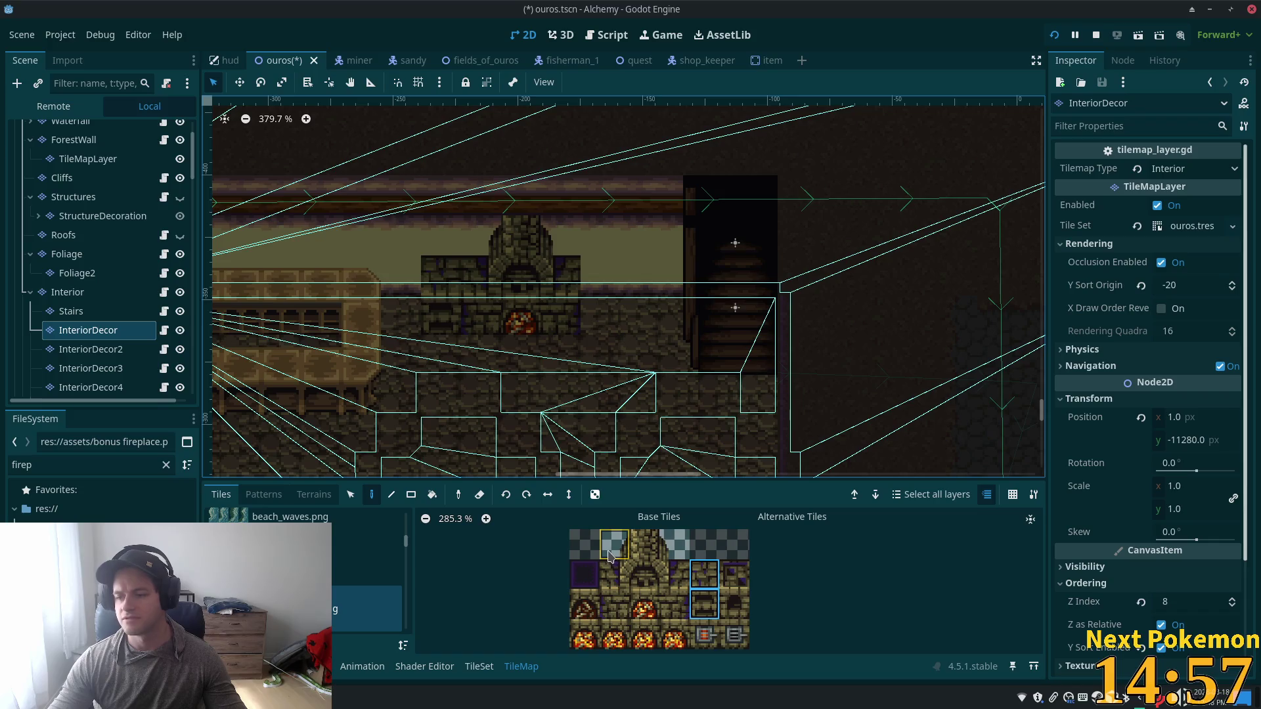
{"action": "key", "text": "super"}
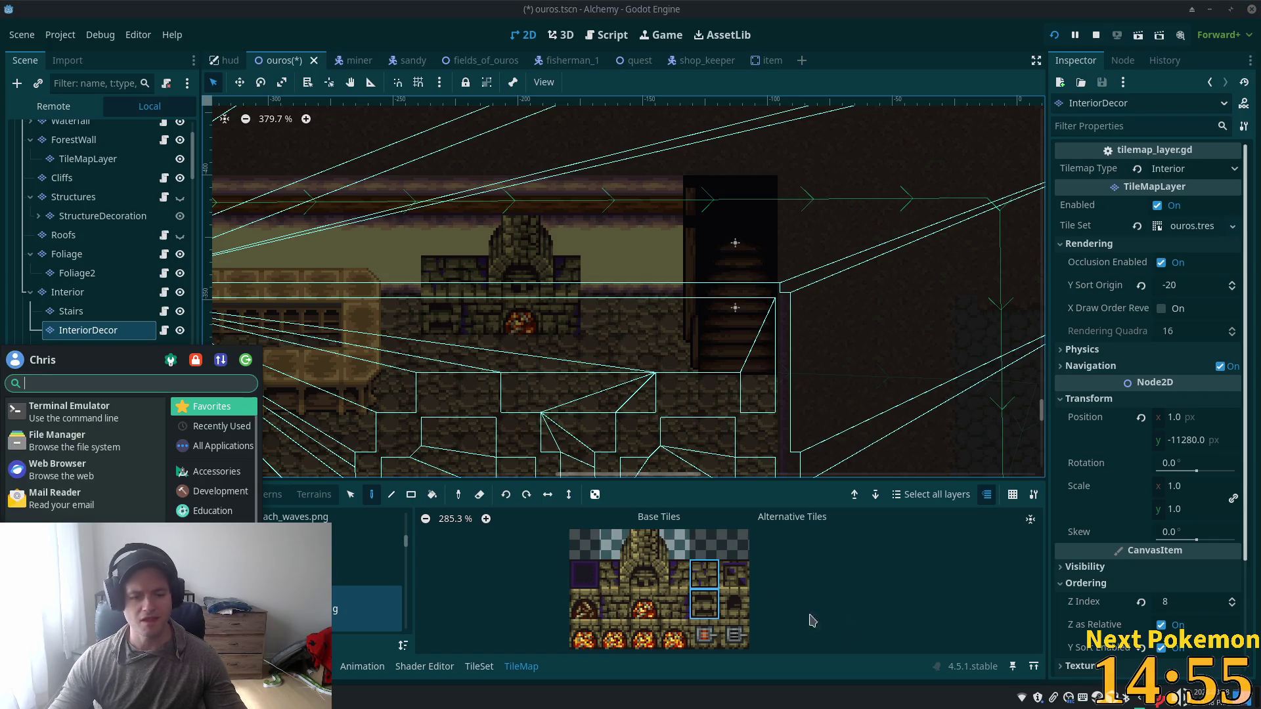
{"action": "key", "text": "Escape"}
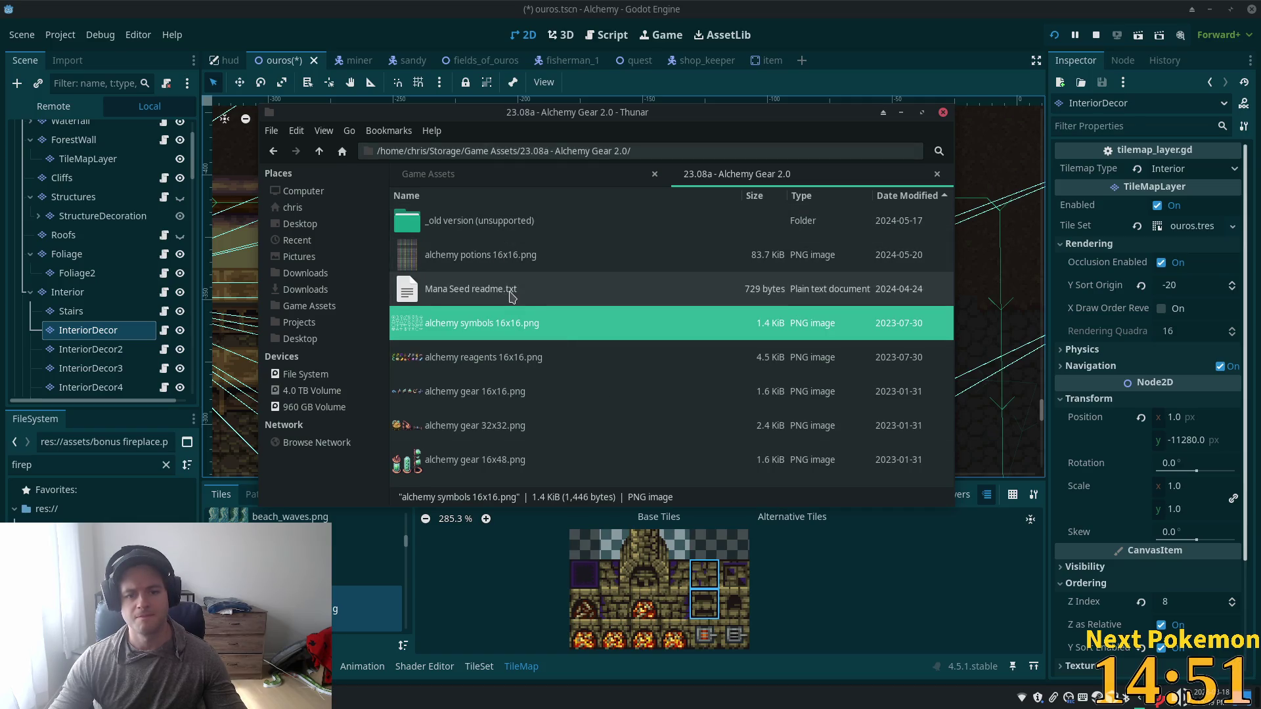
{"action": "left_click", "coordinate": [321, 155]}
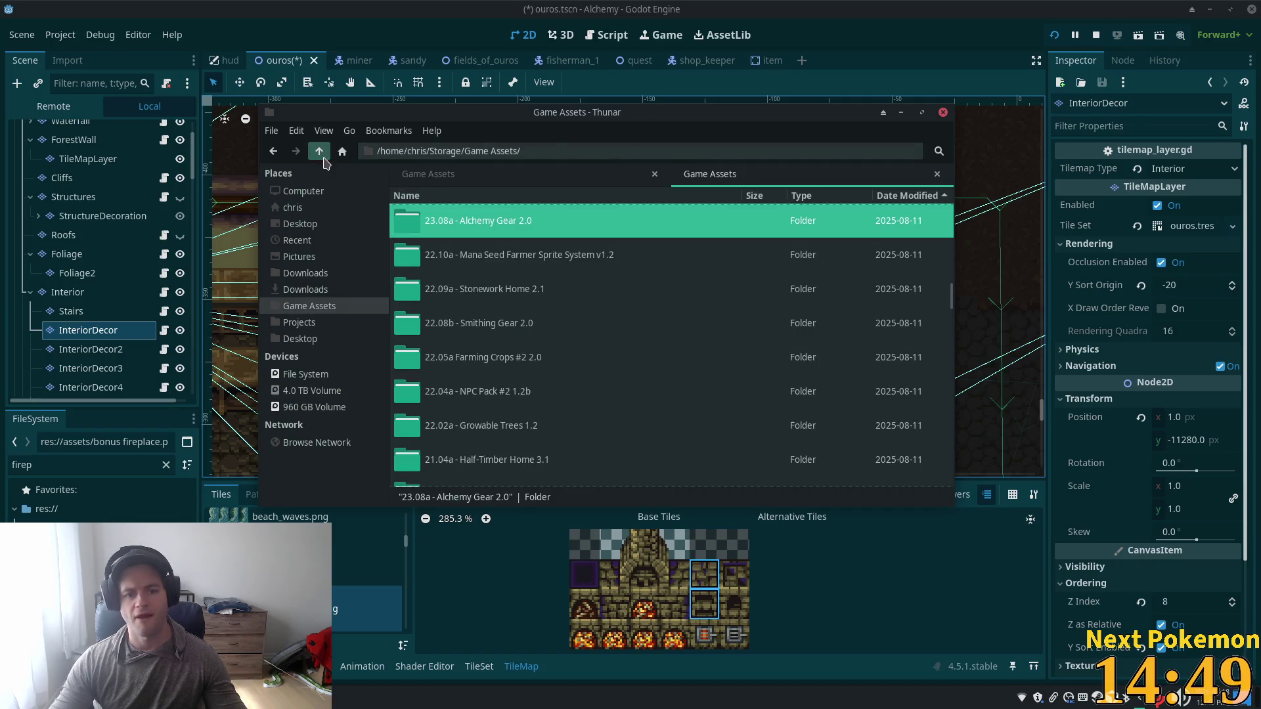
{"action": "scroll", "coordinate": [677, 353], "scroll_direction": "up", "scroll_amount": 3}
{"action": "scroll", "coordinate": [653, 339], "scroll_direction": "up", "scroll_amount": 8}
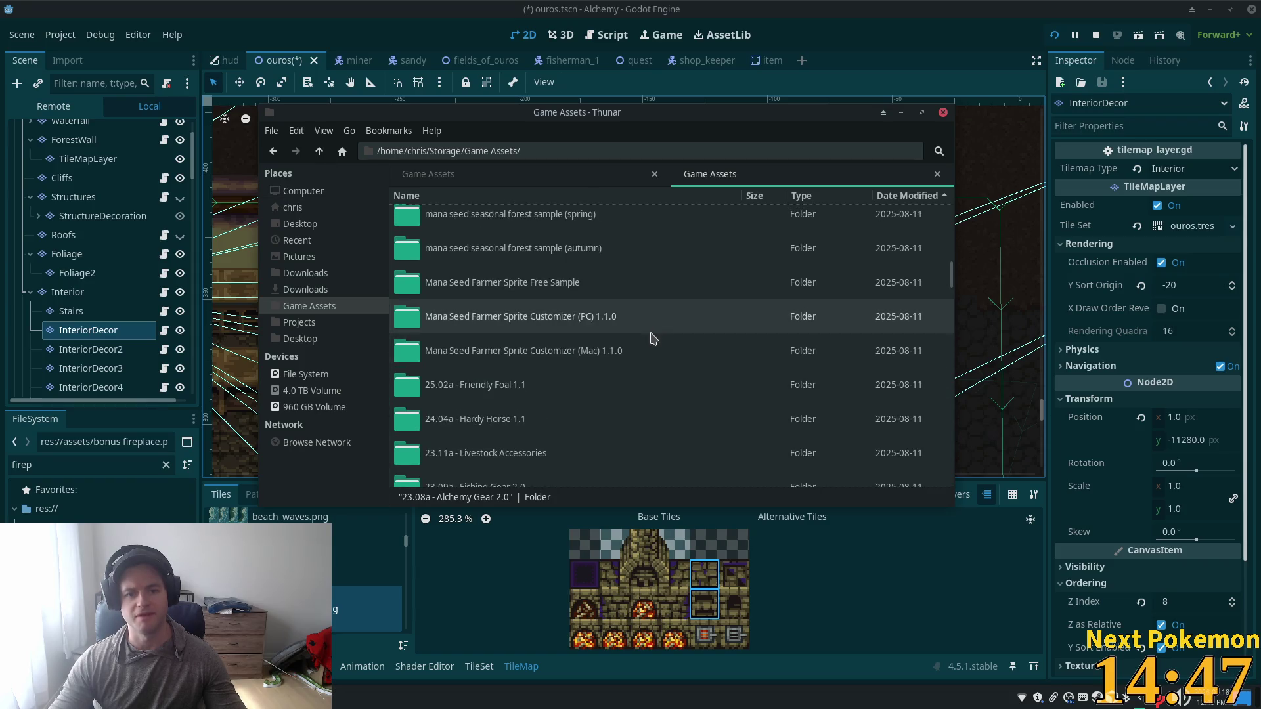
{"action": "scroll", "coordinate": [669, 358], "scroll_direction": "up", "scroll_amount": 8}
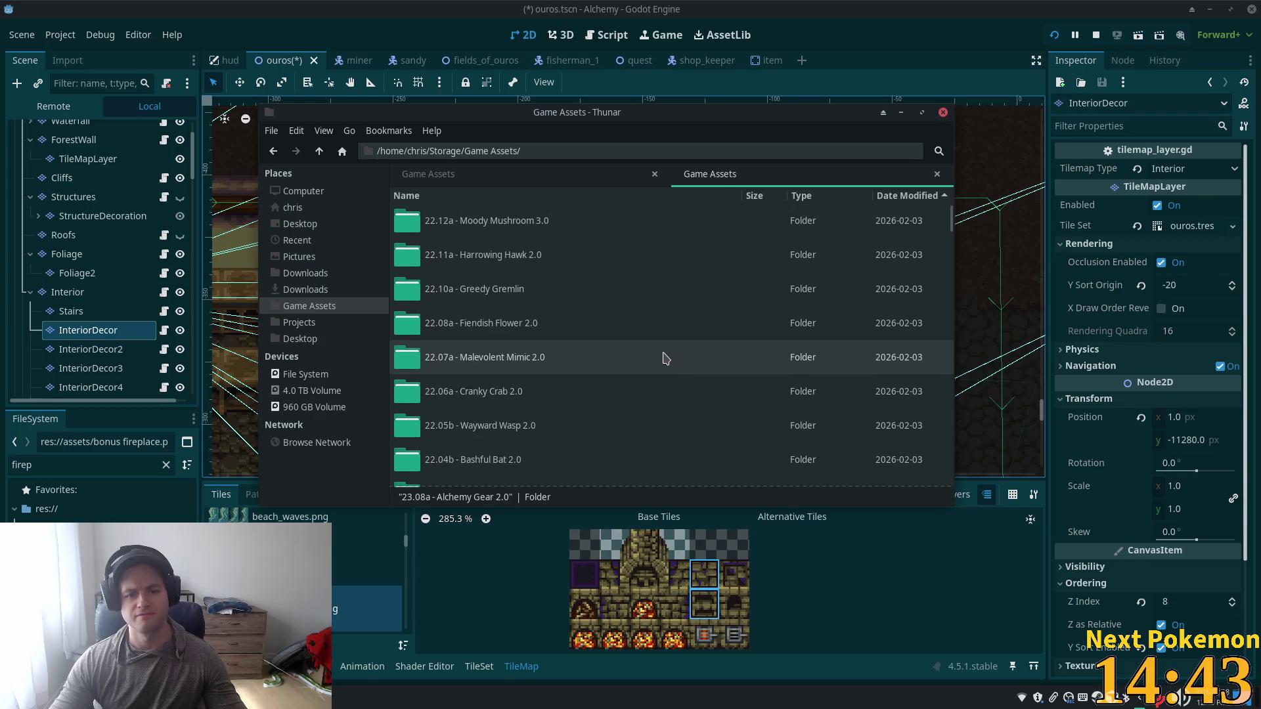
{"action": "left_click", "coordinate": [901, 112]}
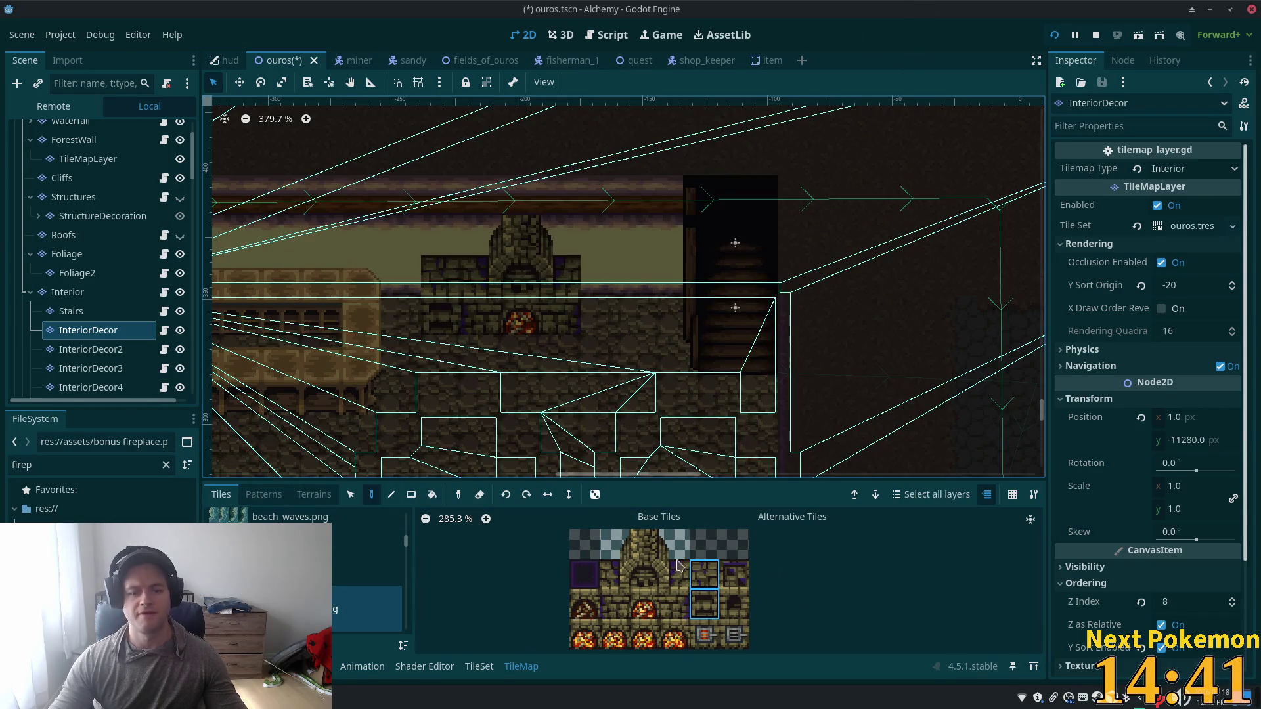
Step: Reopen the Steam library from the tray and launch Fellowship, skipping shader preparation
{"action": "key", "text": "super"}
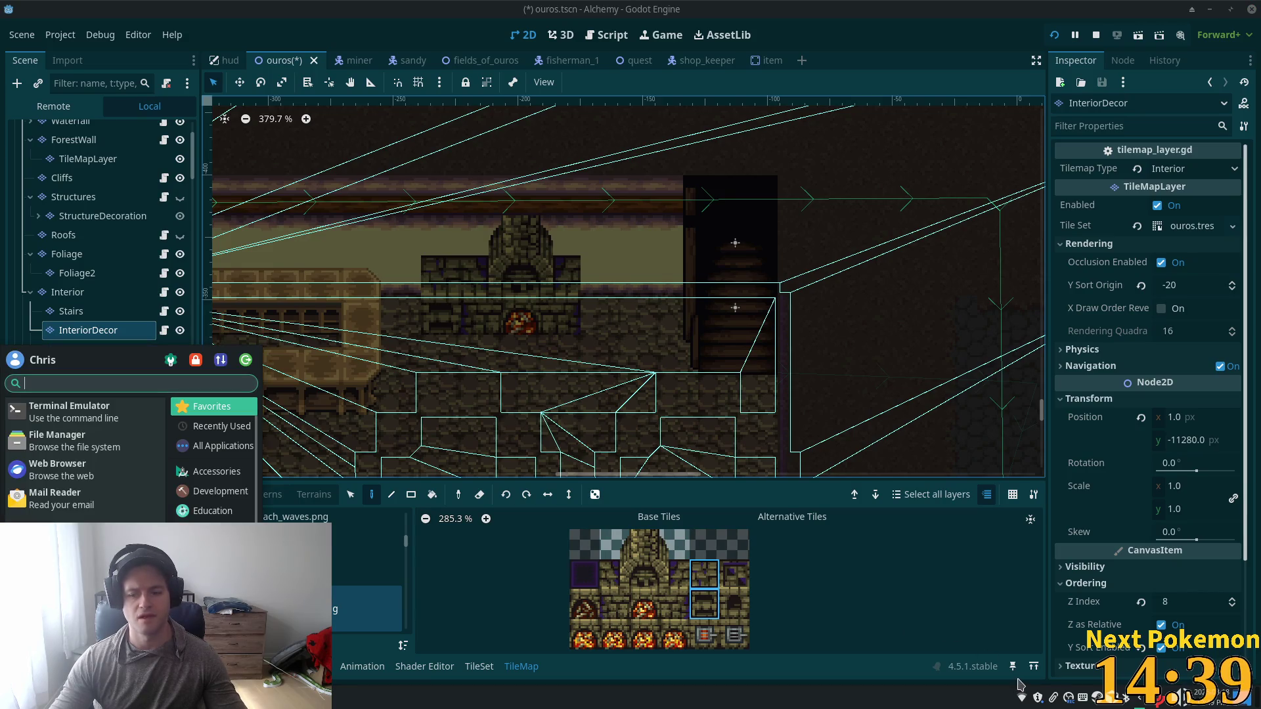
{"action": "key", "text": "super"}
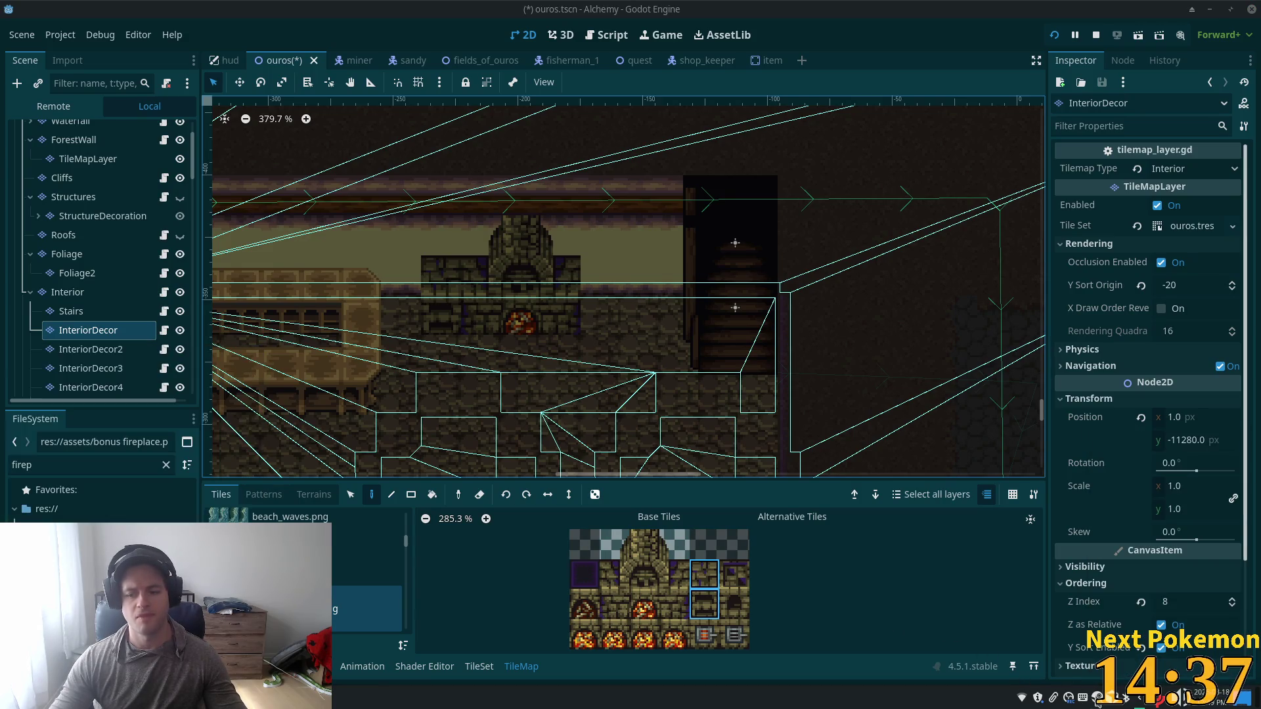
{"action": "right_click", "coordinate": [1115, 703]}
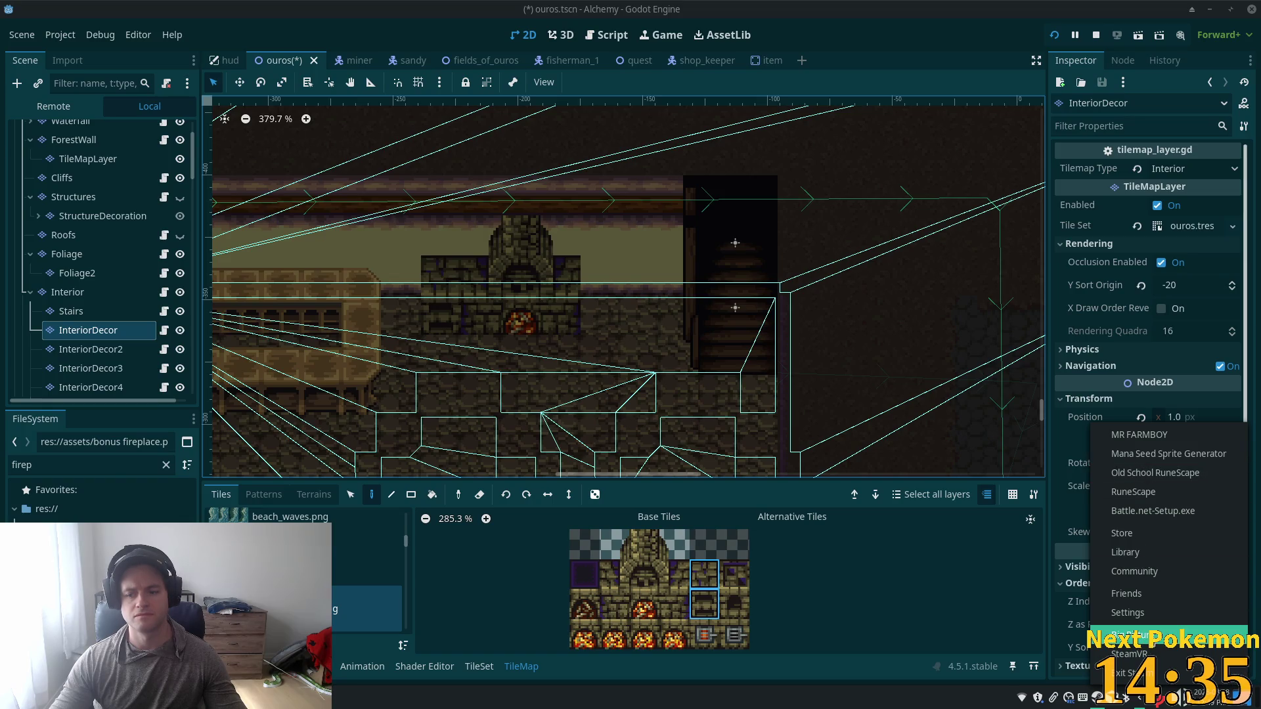
{"action": "left_click", "coordinate": [1145, 534]}
{"action": "left_click", "coordinate": [126, 32]}
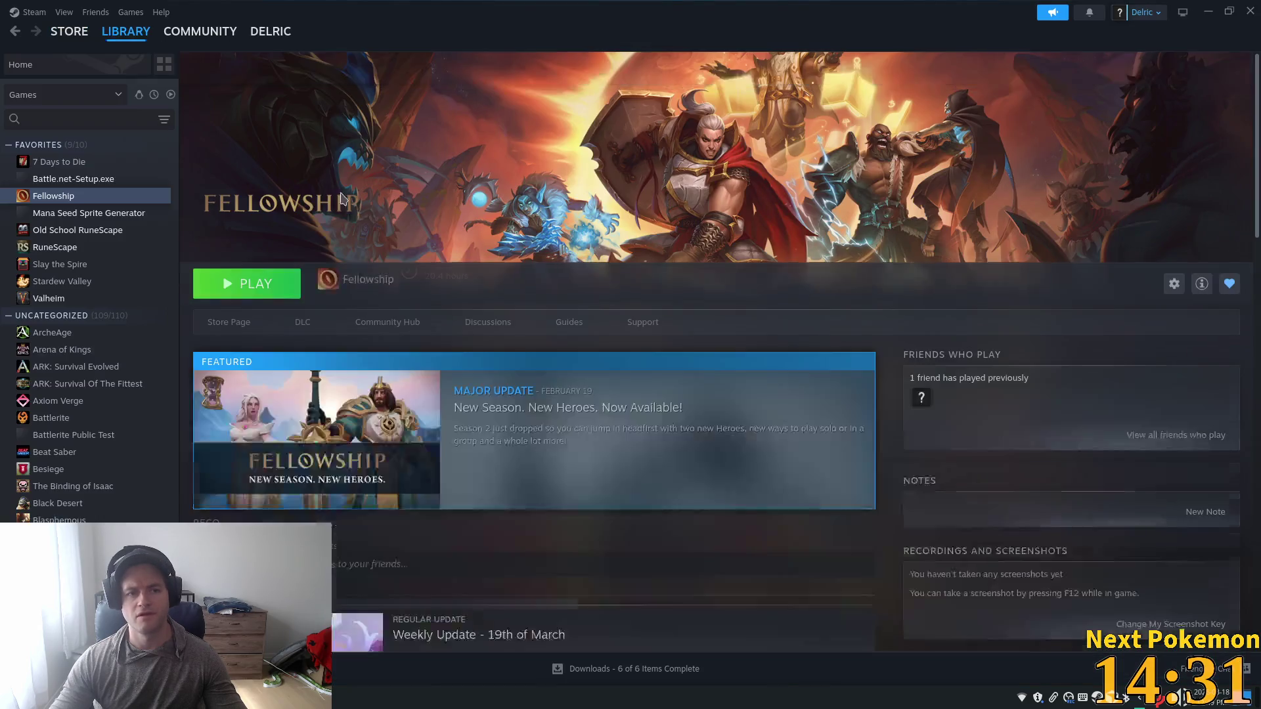
{"action": "left_click", "coordinate": [263, 282]}
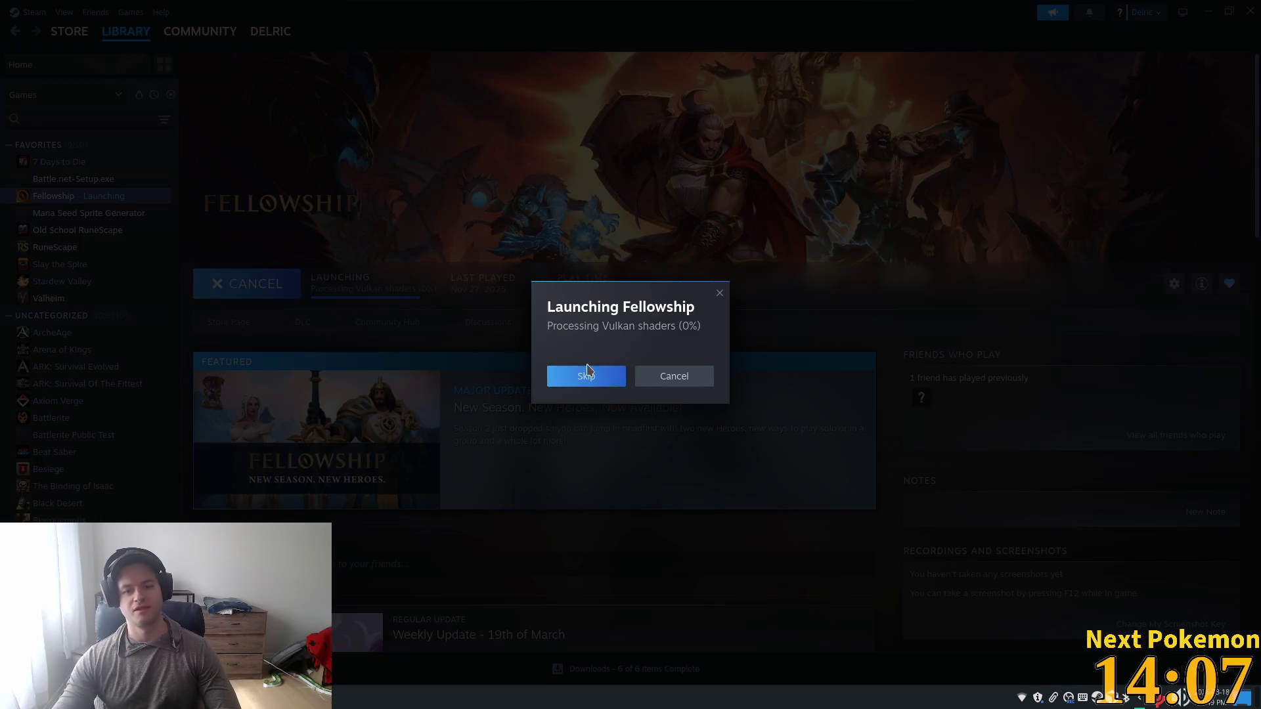
{"action": "left_click", "coordinate": [586, 376]}
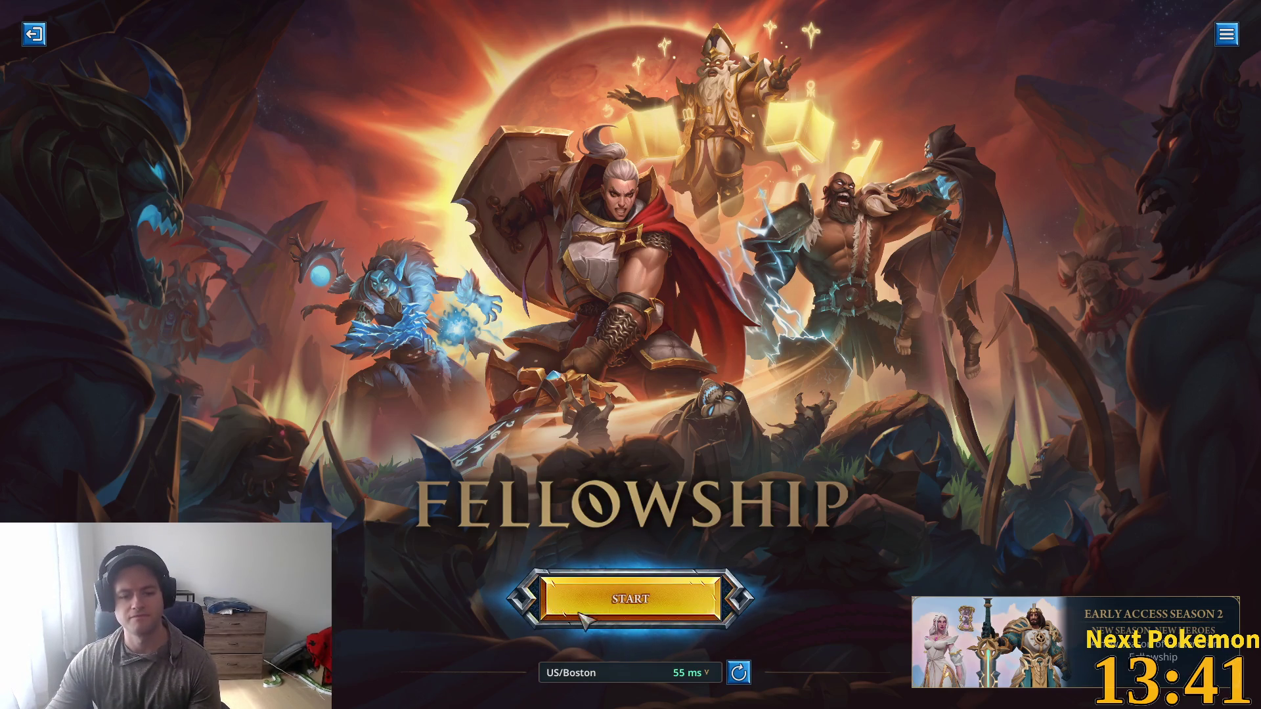
Step: Log in, choose the dwarf healer Vigour, and enter The Stronghold
{"action": "left_click", "coordinate": [615, 601]}
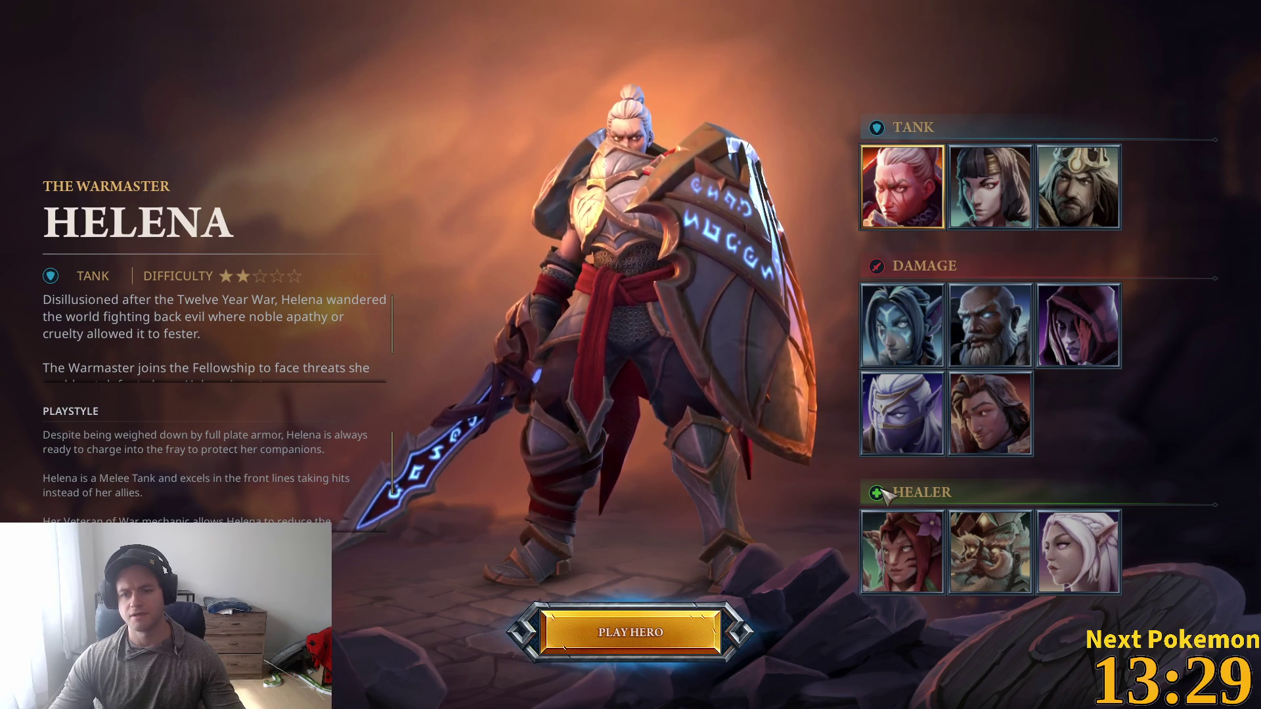
{"action": "left_click", "coordinate": [966, 569]}
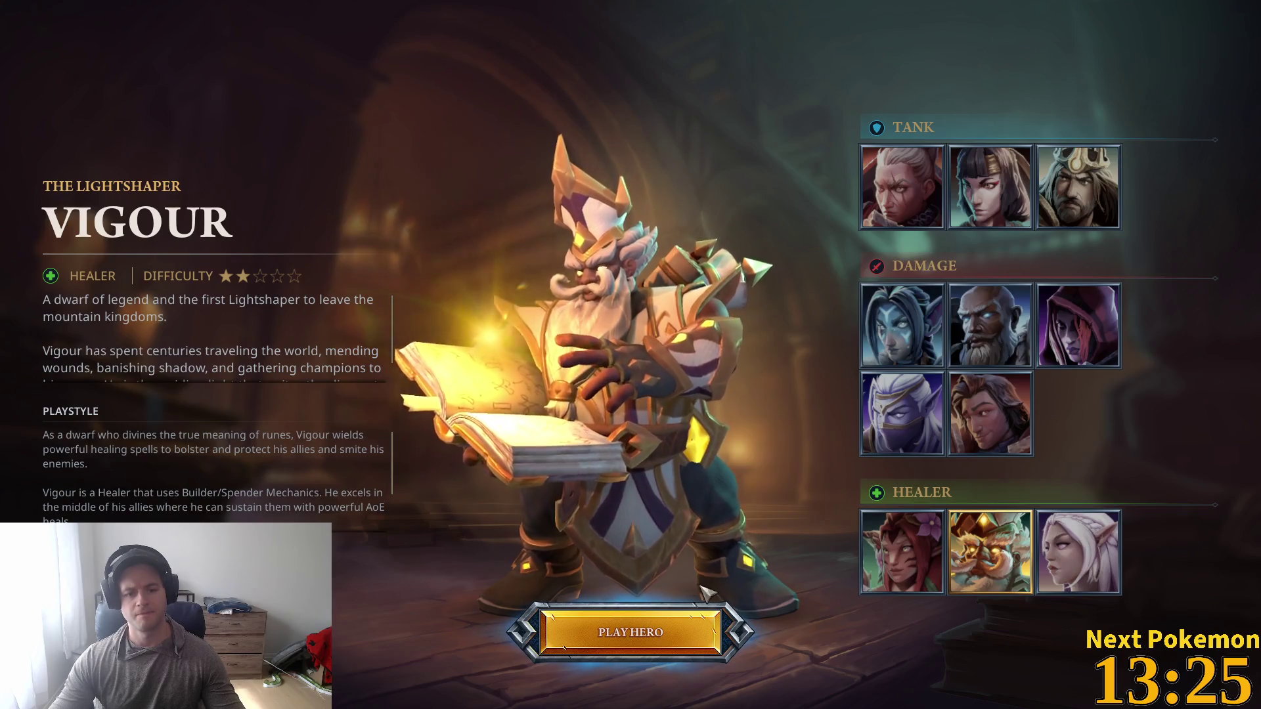
{"action": "left_click", "coordinate": [636, 636]}
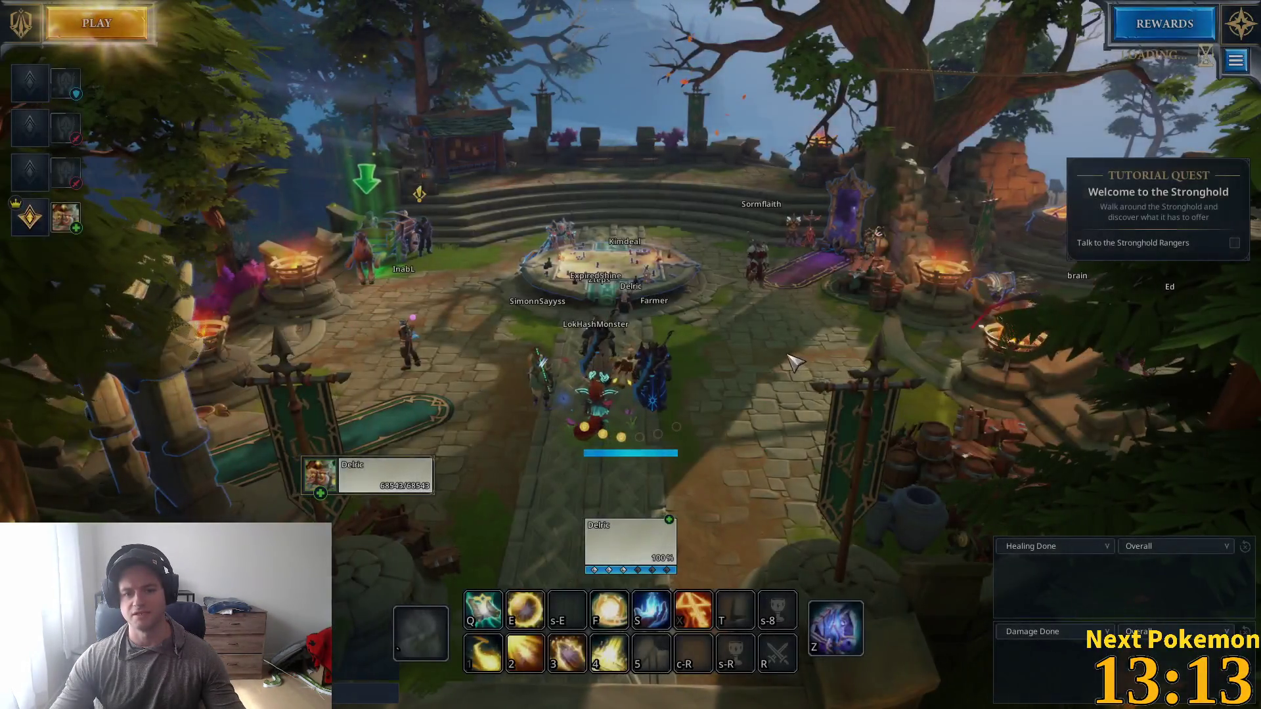
Step: Cast Rune of Renewal on Vigour and walk across the stronghold courtyard
{"action": "key", "text": "alt+Tab"}
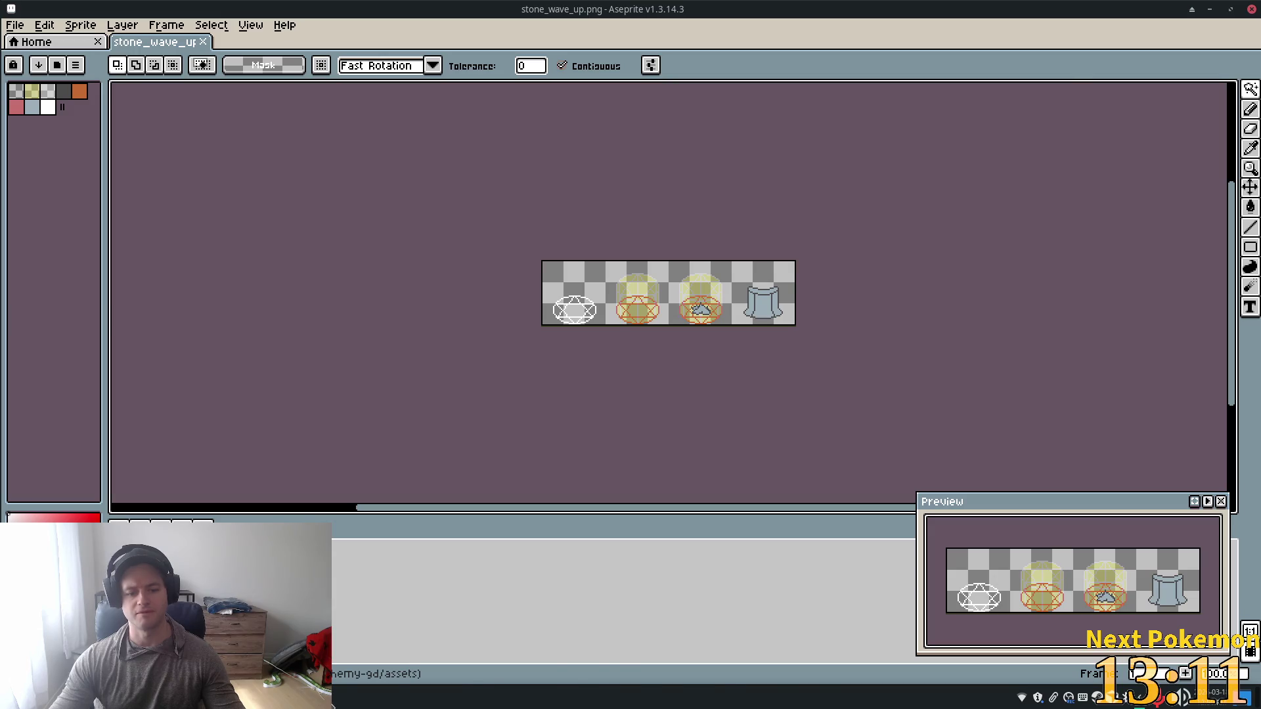
{"action": "key", "text": "alt+Tab"}
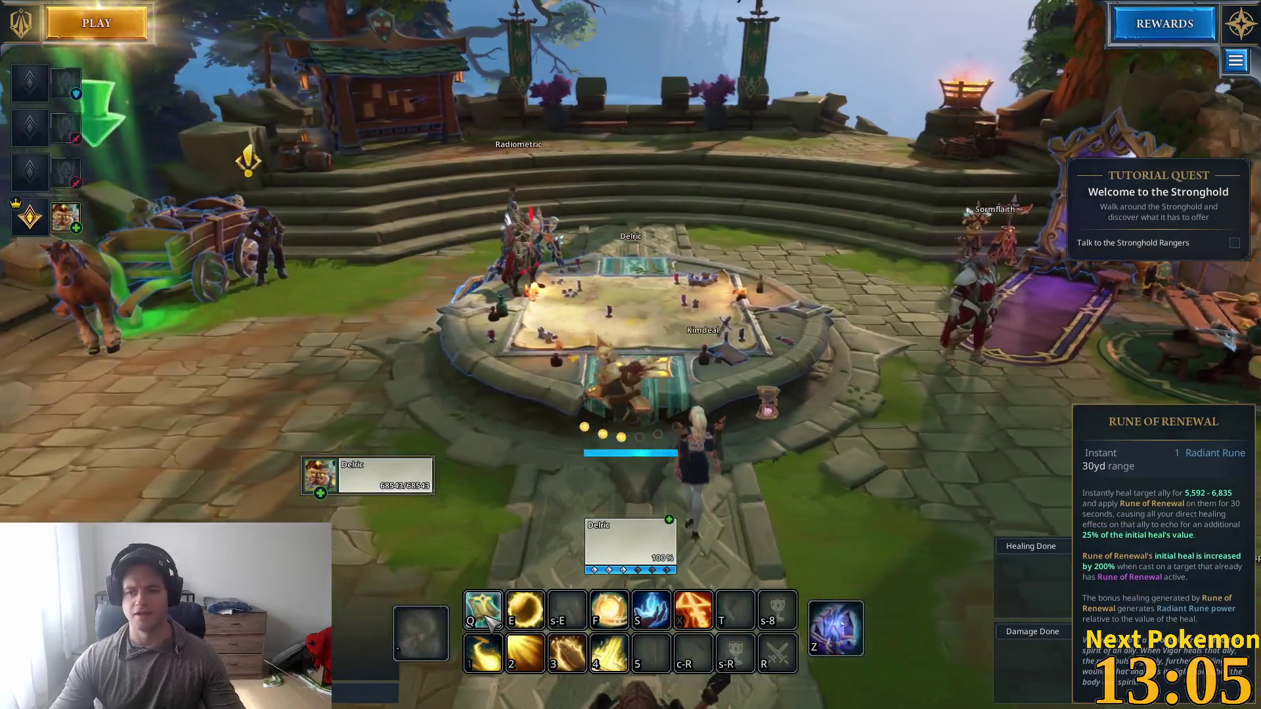
{"action": "left_click", "coordinate": [490, 621]}
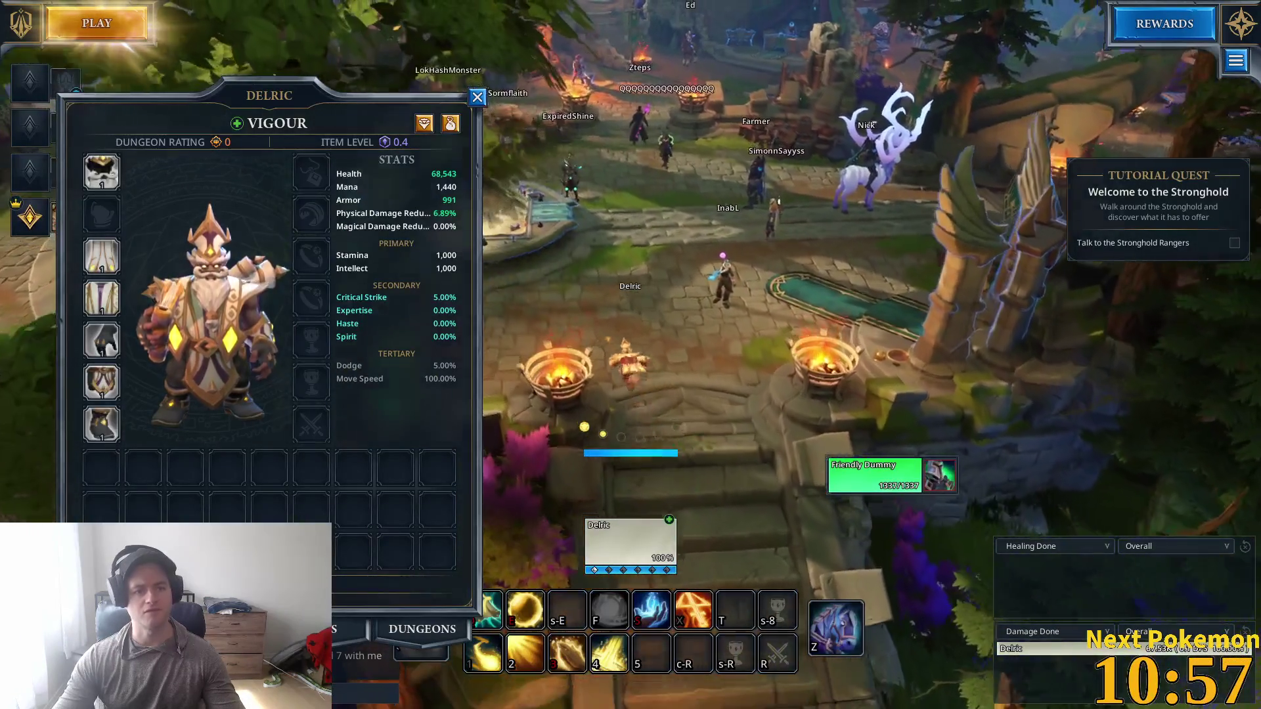
{"action": "key", "text": "w"}
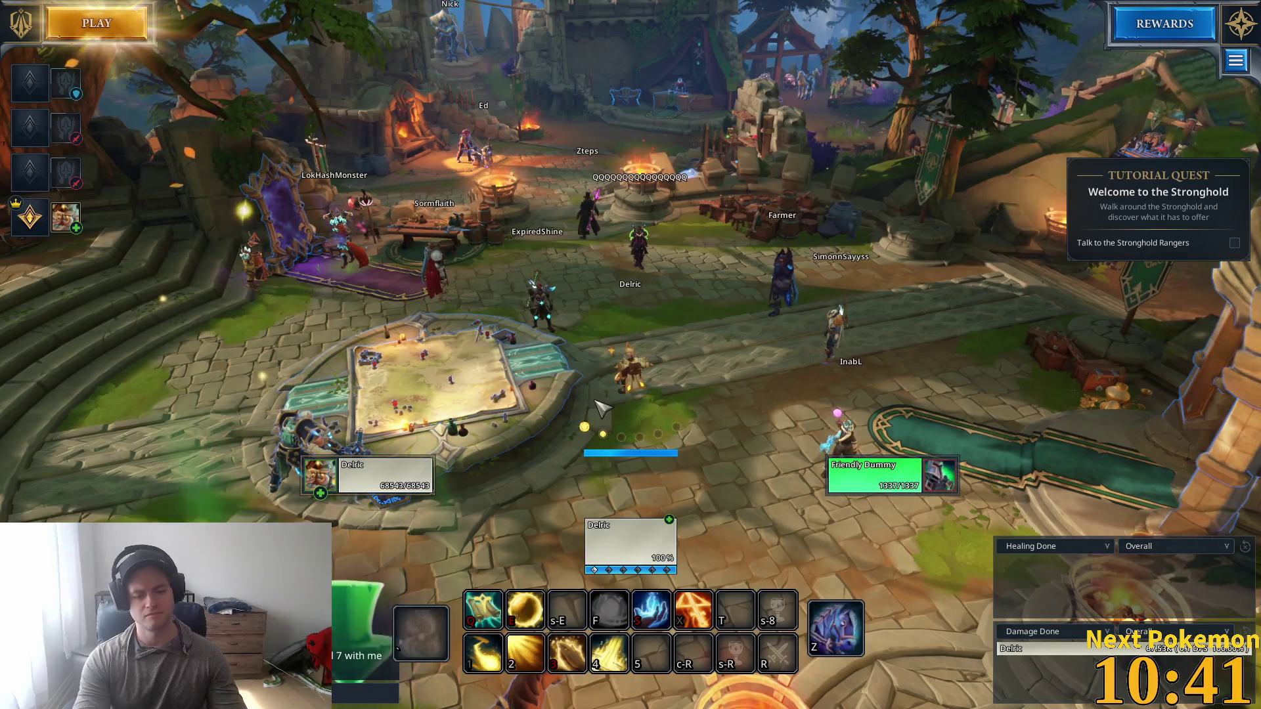
{"action": "key", "text": "w"}
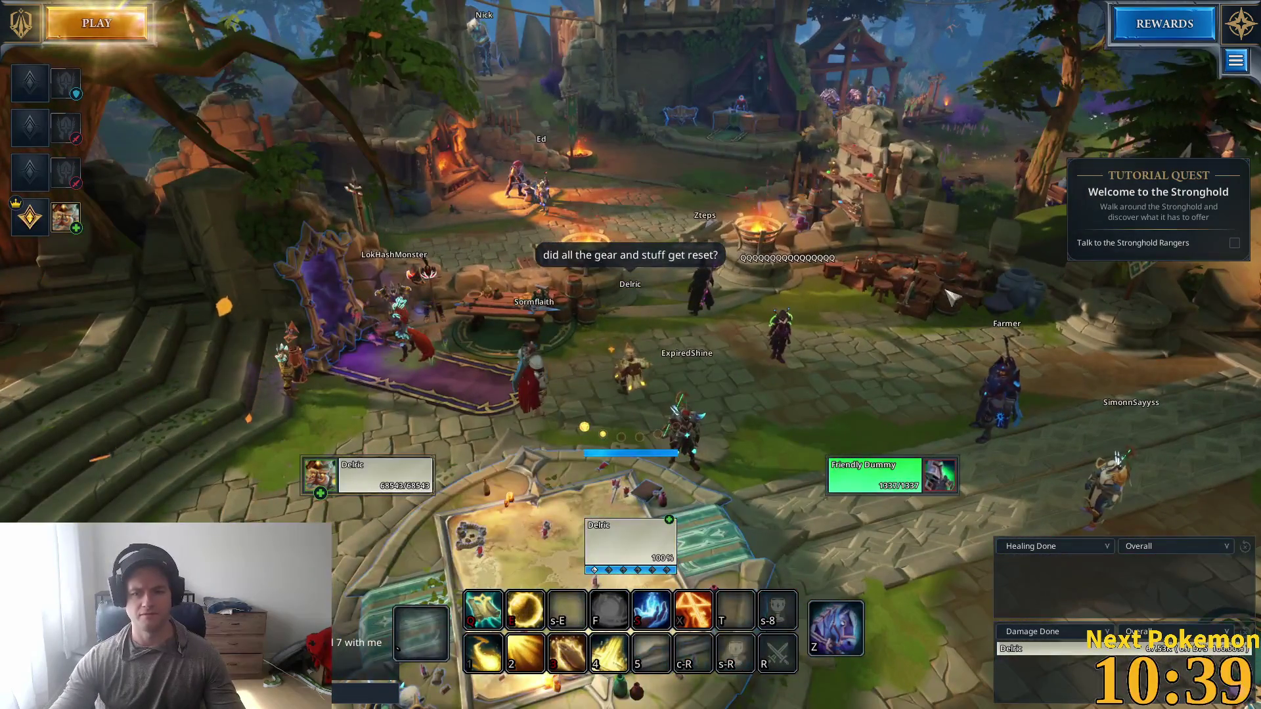
{"action": "key", "text": "d"}
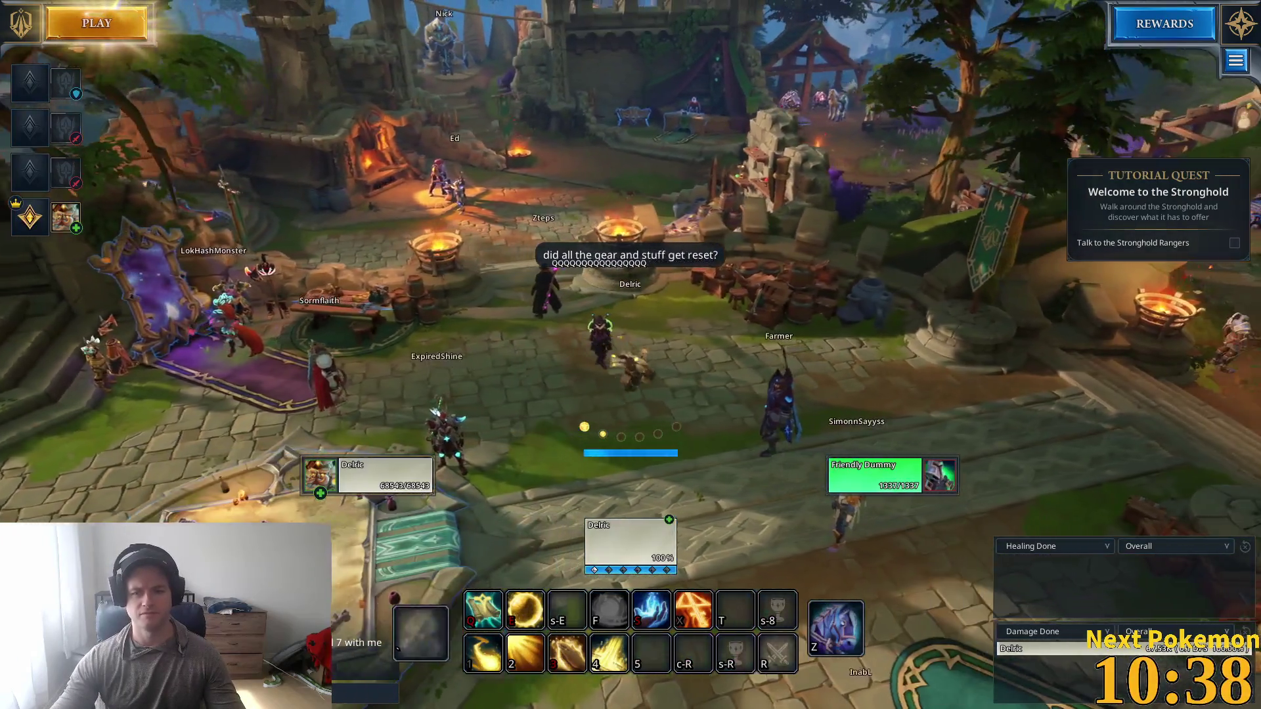
{"action": "mouse_move", "coordinate": [992, 250]}
{"action": "left_mouse_down"}
{"action": "mouse_move", "coordinate": [1156, 251]}
{"action": "mouse_move", "coordinate": [992, 250]}
{"action": "left_mouse_up"}
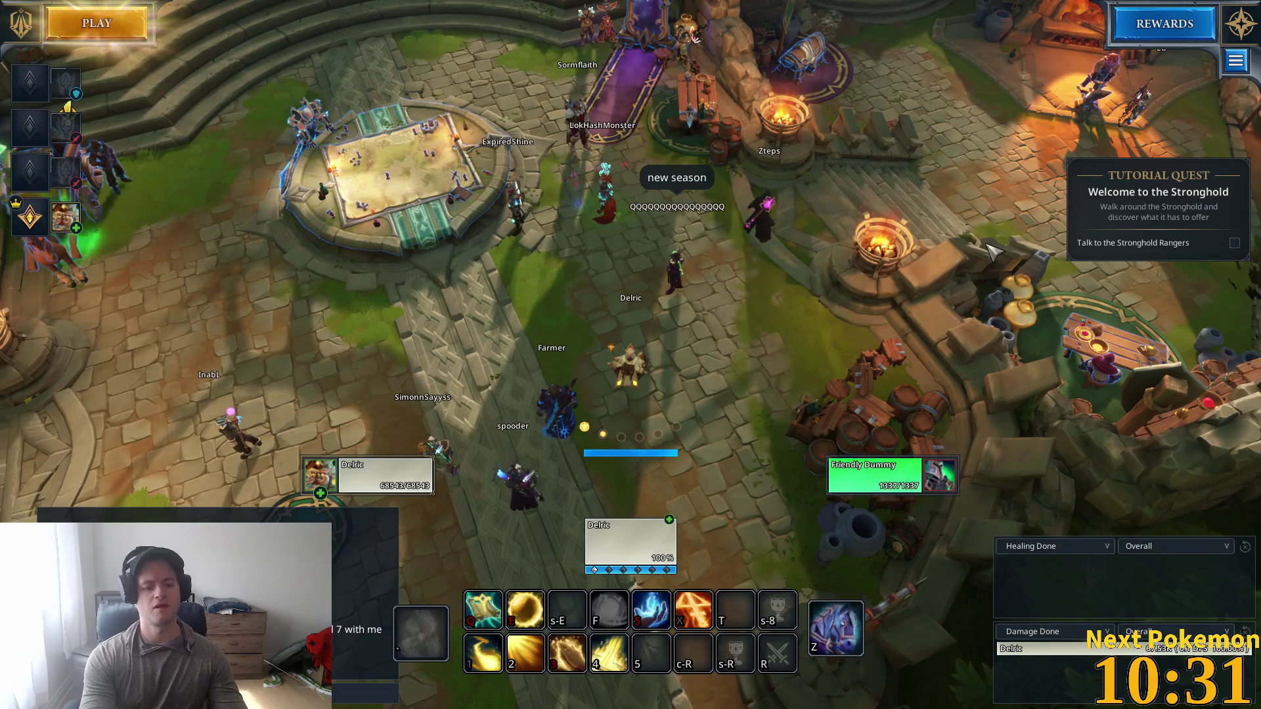
Step: Send the chat messages 'havent played in a few months' and 'ahhh ok]'
{"action": "type", "text": "havent played in a few months"}
{"action": "key", "text": "Return"}
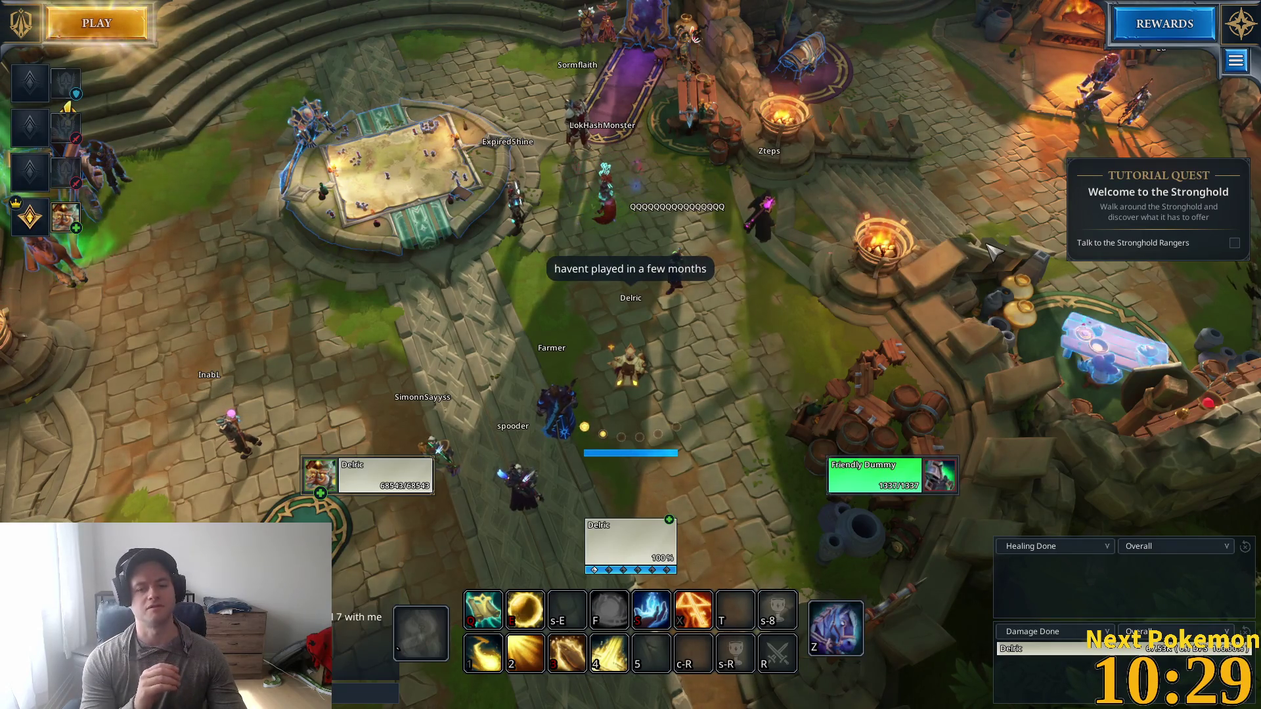
{"action": "key", "text": "Return"}
{"action": "type", "text": "ahhh ok]"}
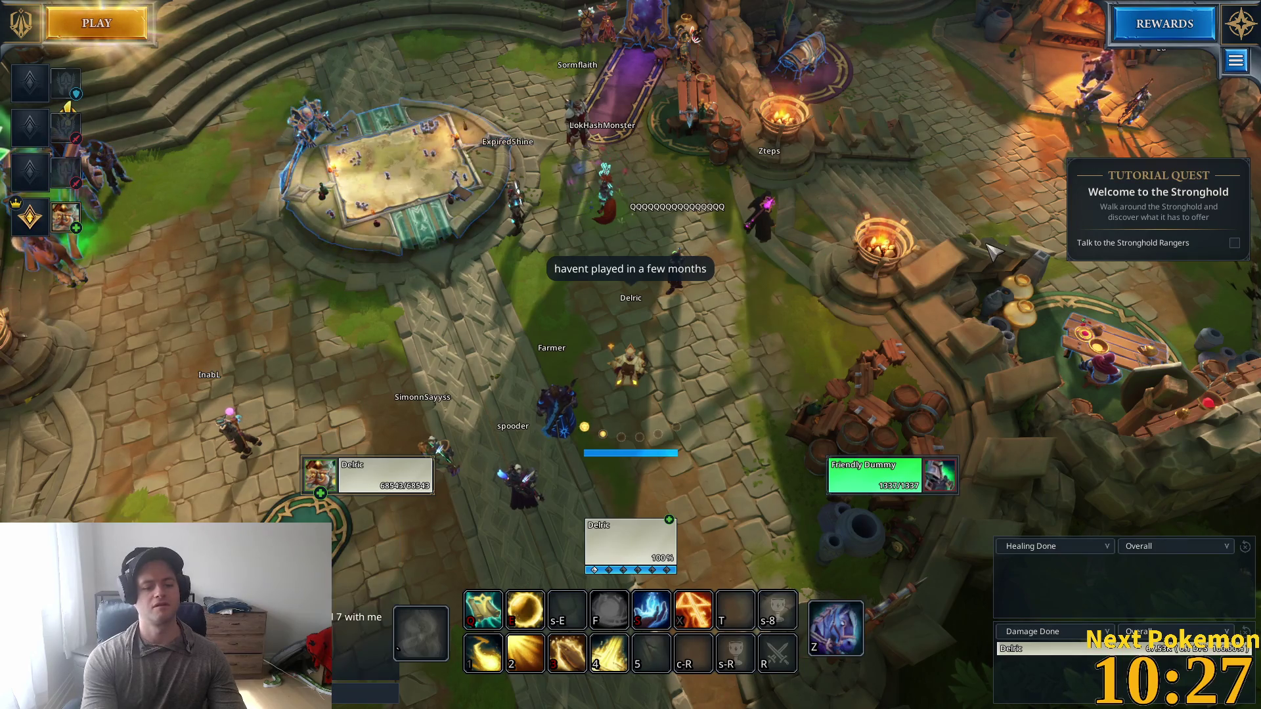
{"action": "key", "text": "Return"}
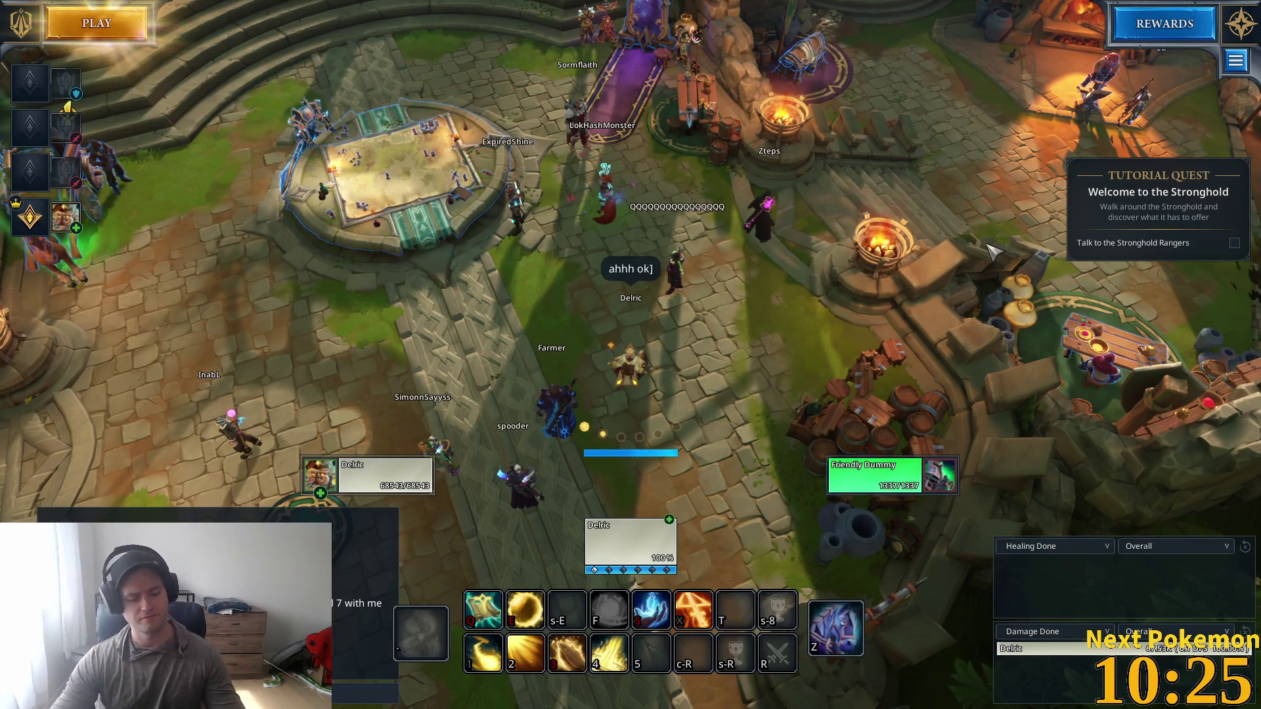
Step: Walk the hero north and across the stronghold
{"action": "key", "text": "w"}
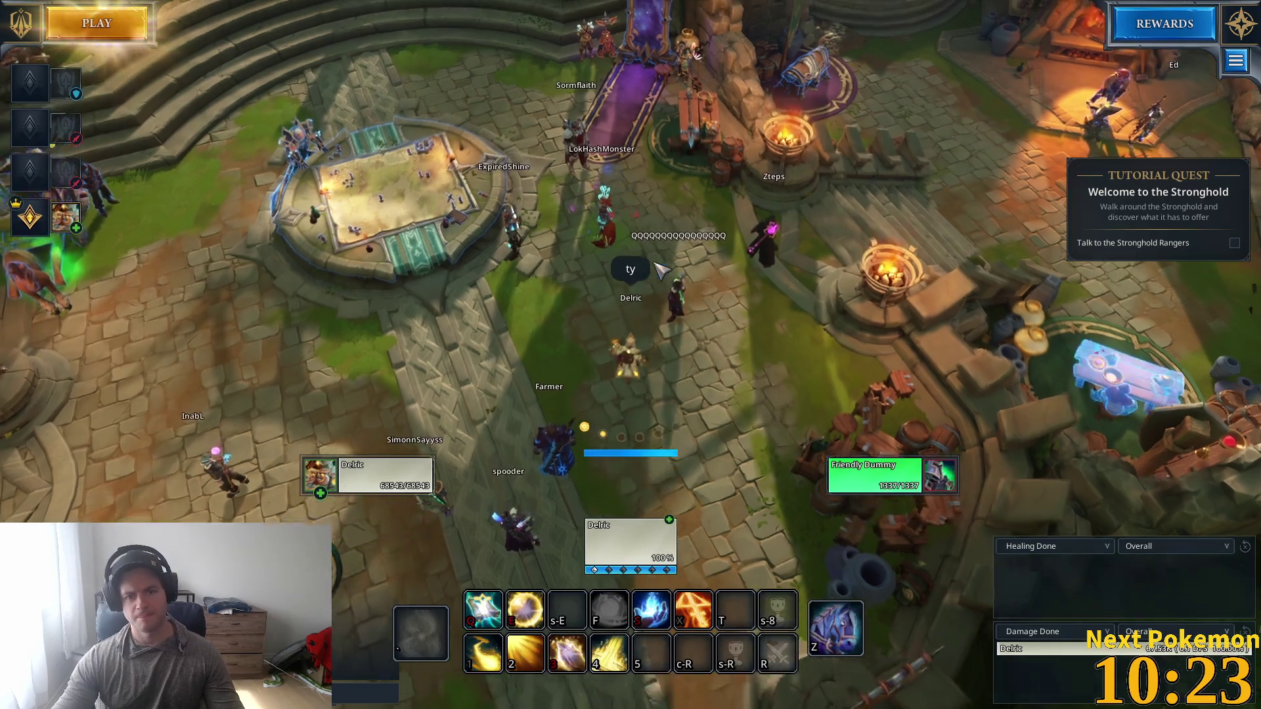
{"action": "scroll", "coordinate": [848, 363], "scroll_direction": "up", "scroll_amount": 5}
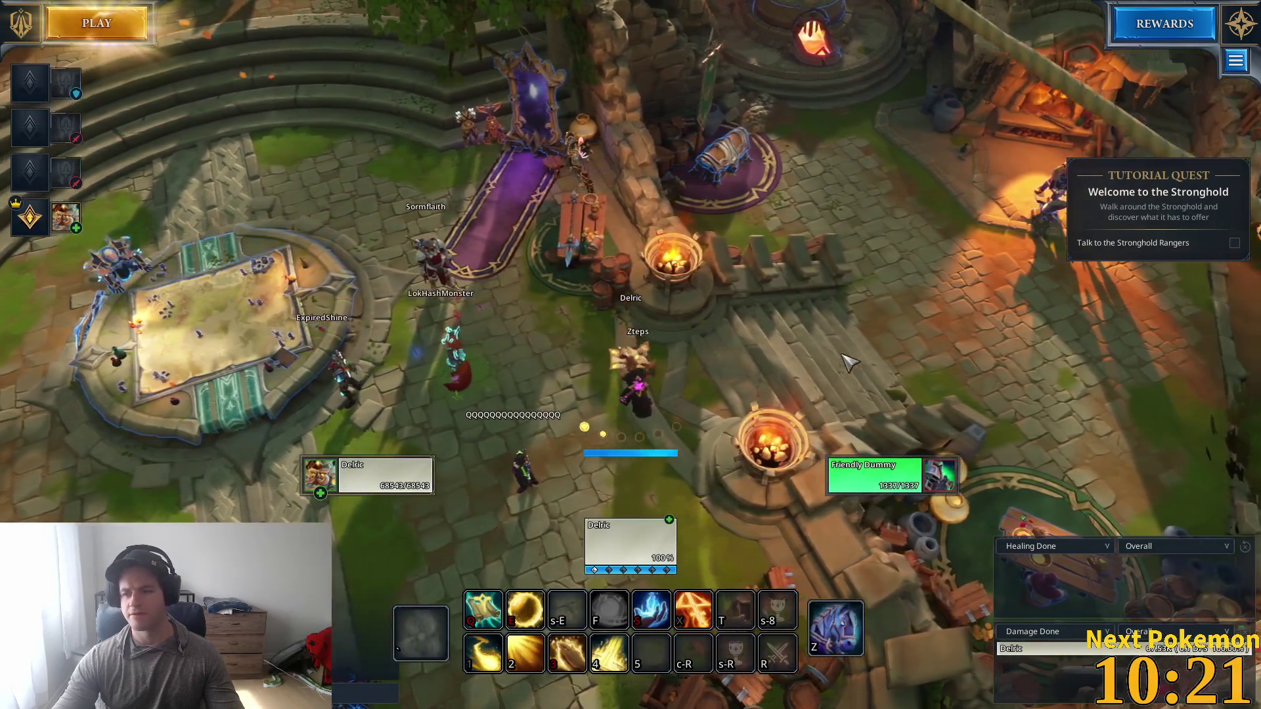
{"action": "key", "text": "w"}
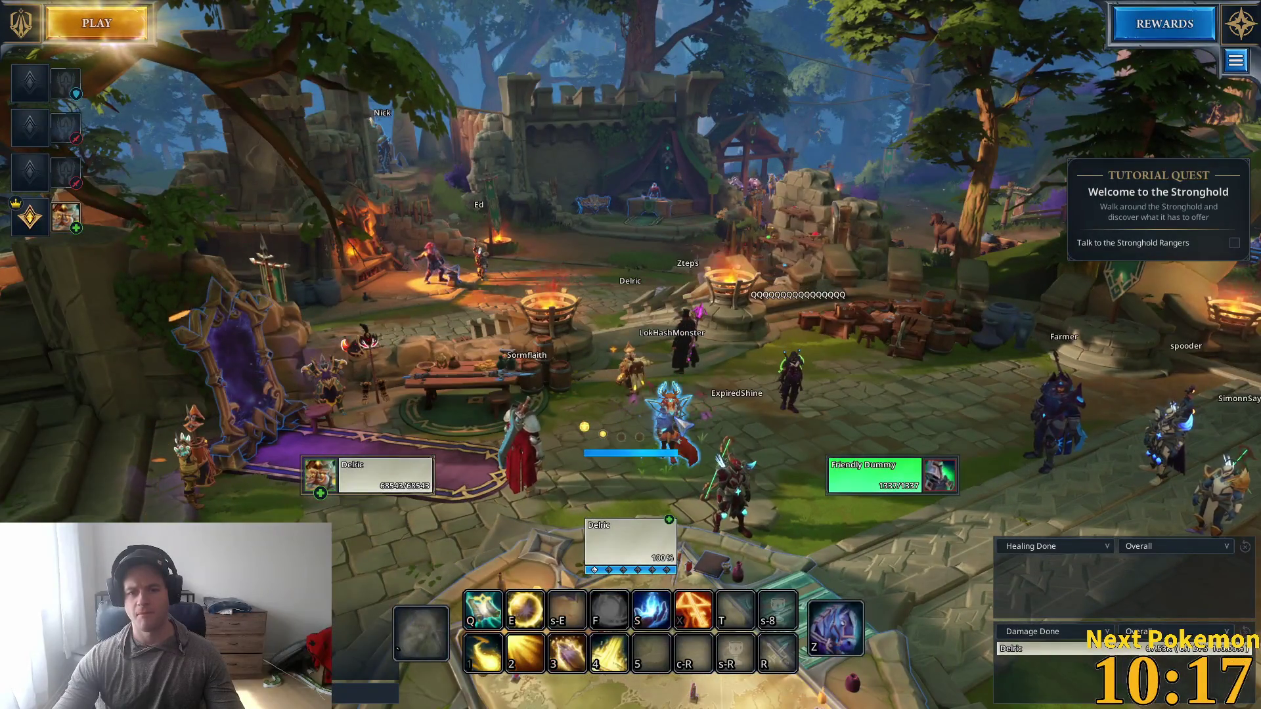
{"action": "key", "text": "d"}
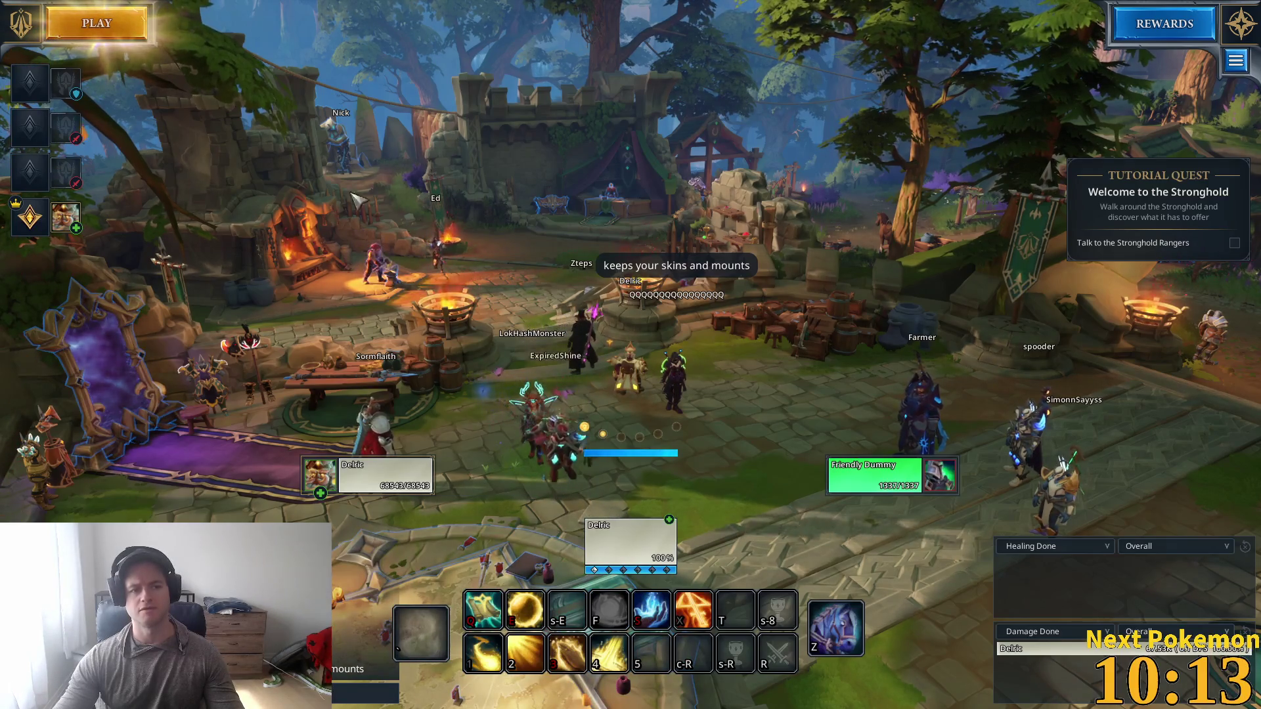
Step: Glance at the character sheet, then open Menu > Hero and the Cosmetics wardrobe
{"action": "key", "text": "c"}
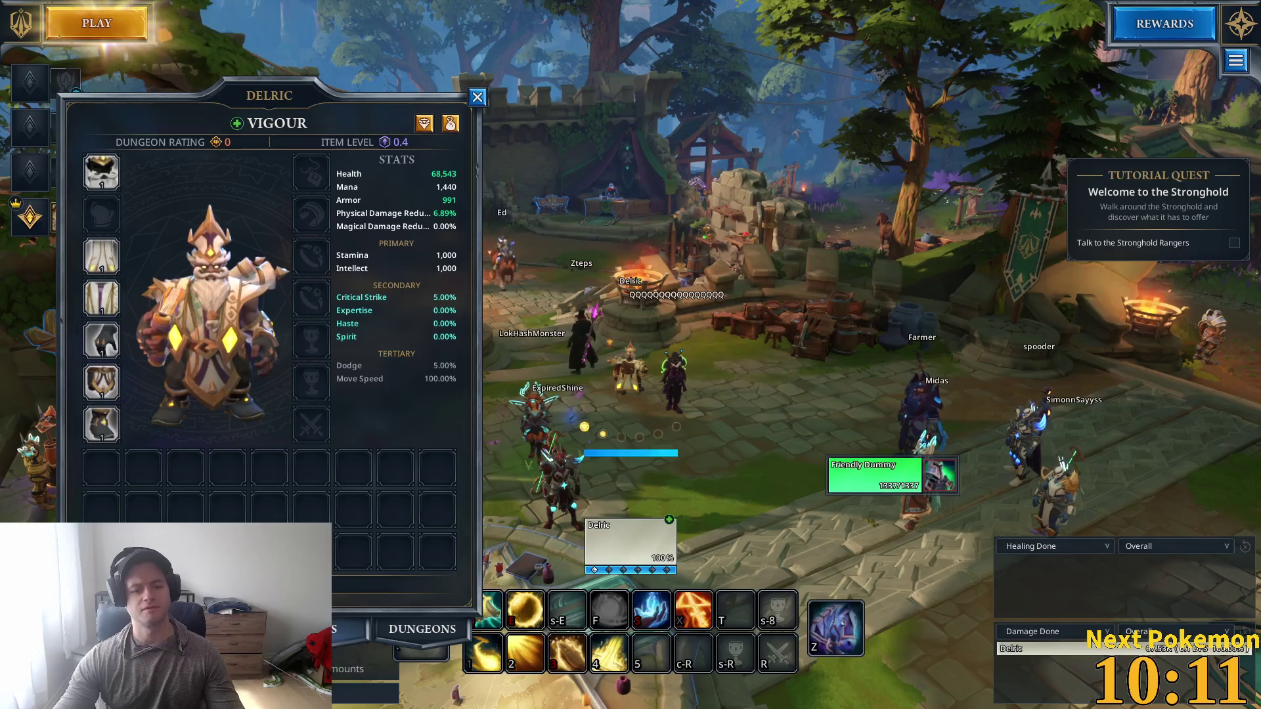
{"action": "key", "text": "n"}
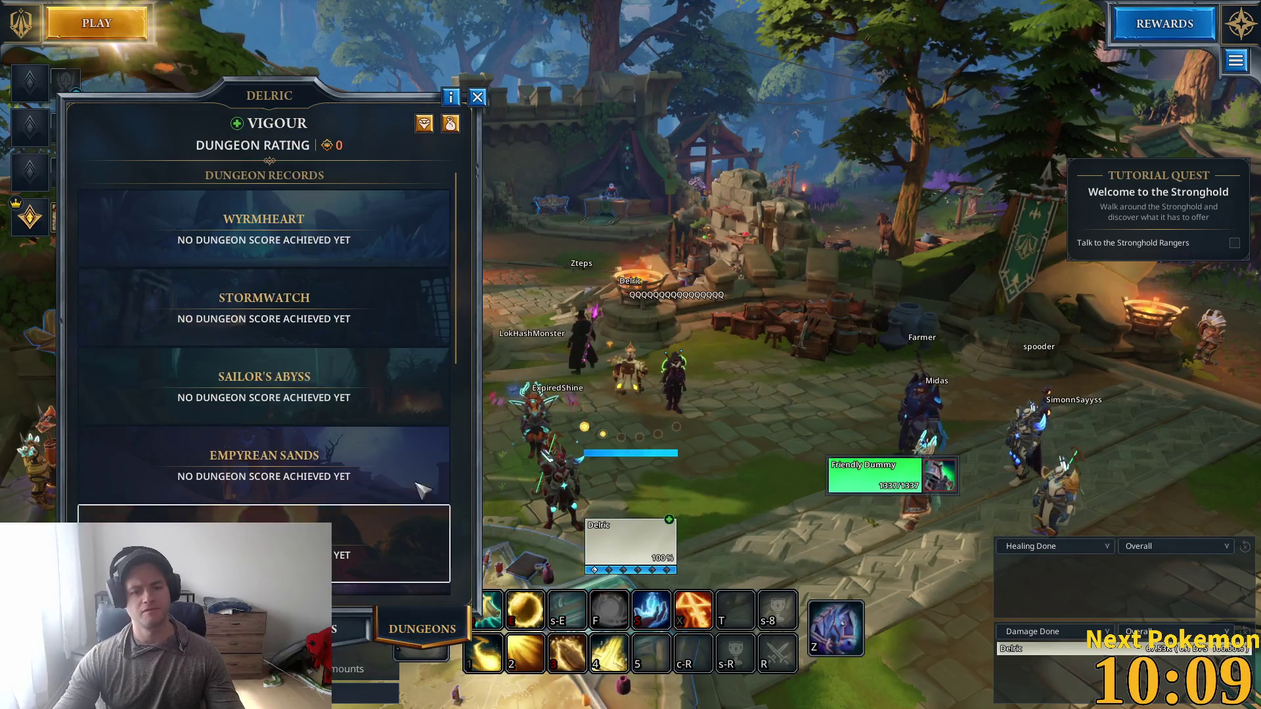
{"action": "key", "text": "Escape"}
{"action": "left_click_drag", "start_coordinate": [1017, 304], "coordinate": [1017, 304]}
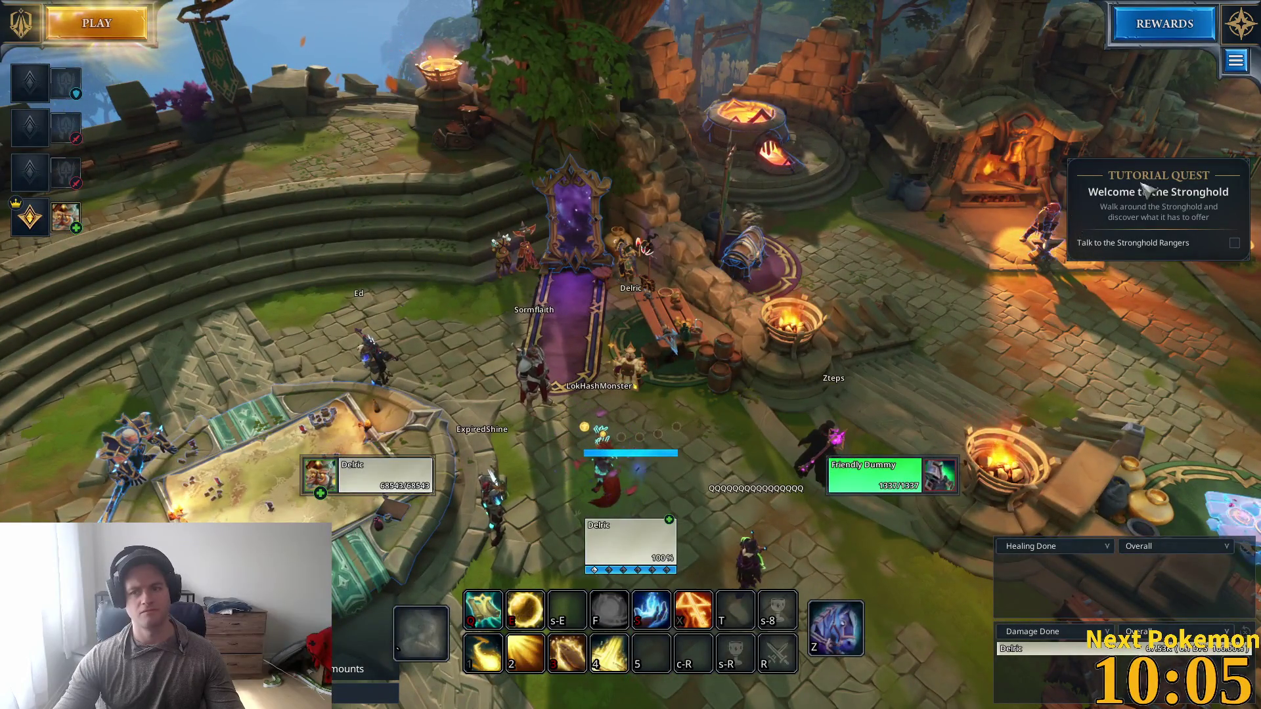
{"action": "left_click", "coordinate": [1236, 61]}
{"action": "left_click", "coordinate": [1212, 86]}
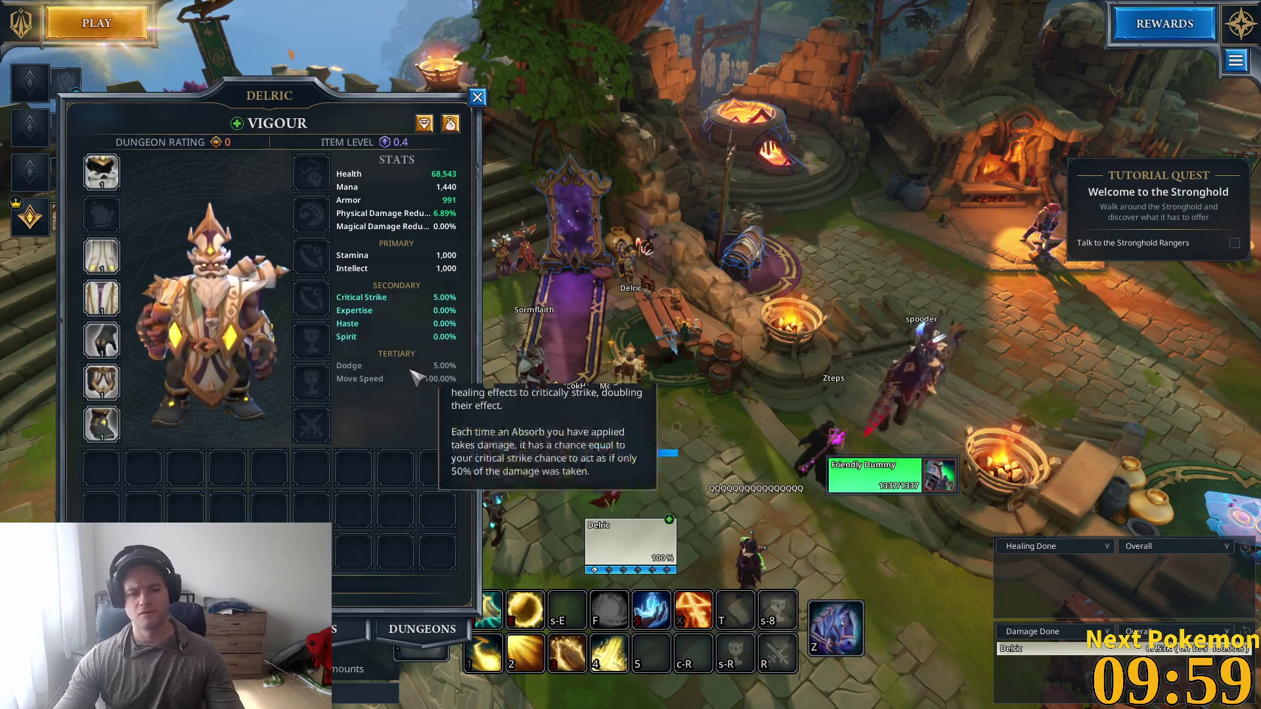
{"action": "left_click", "coordinate": [552, 181]}
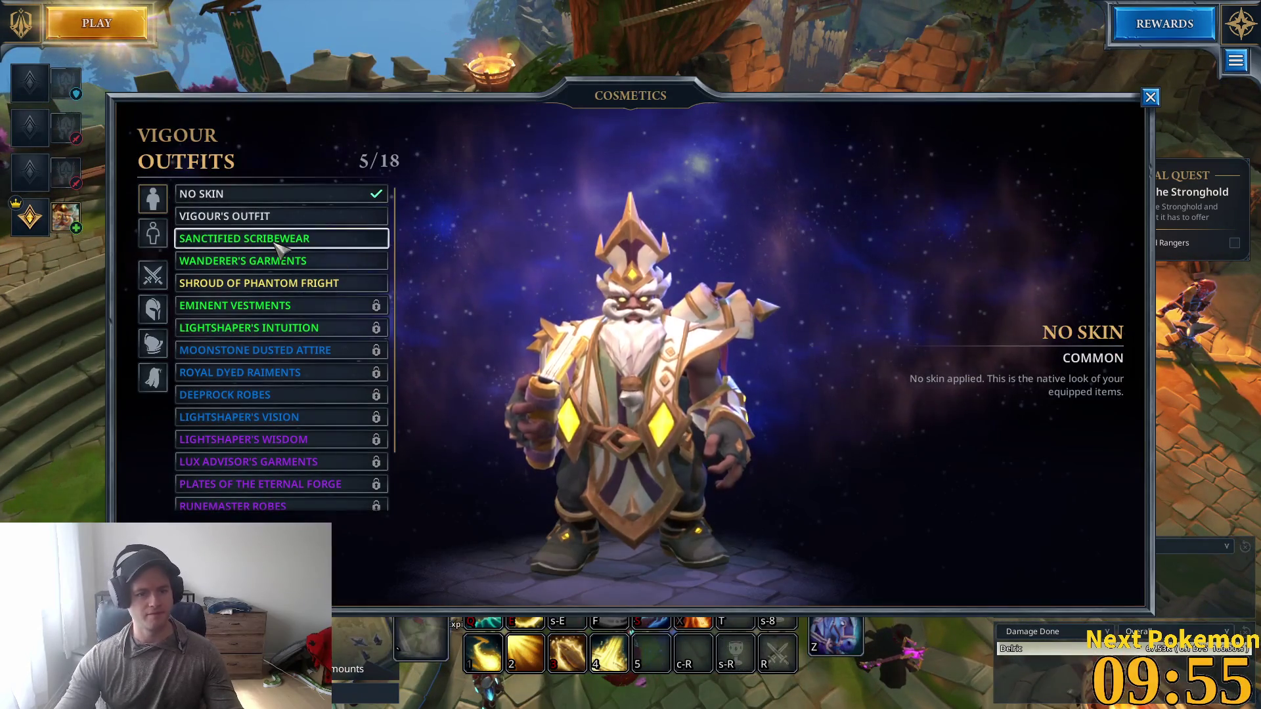
Step: Preview several outfits and equip Shroud of Phantom Fright
{"action": "left_click", "coordinate": [276, 239]}
{"action": "left_click", "coordinate": [274, 267]}
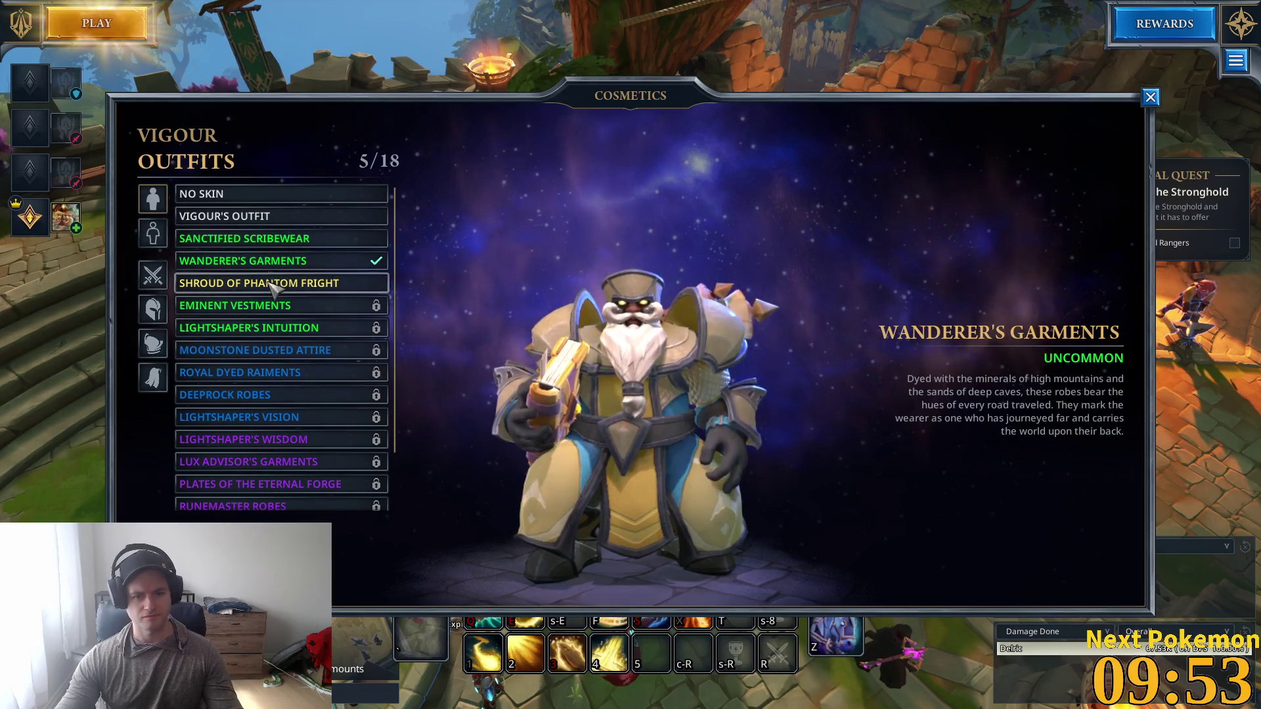
{"action": "left_click", "coordinate": [269, 284]}
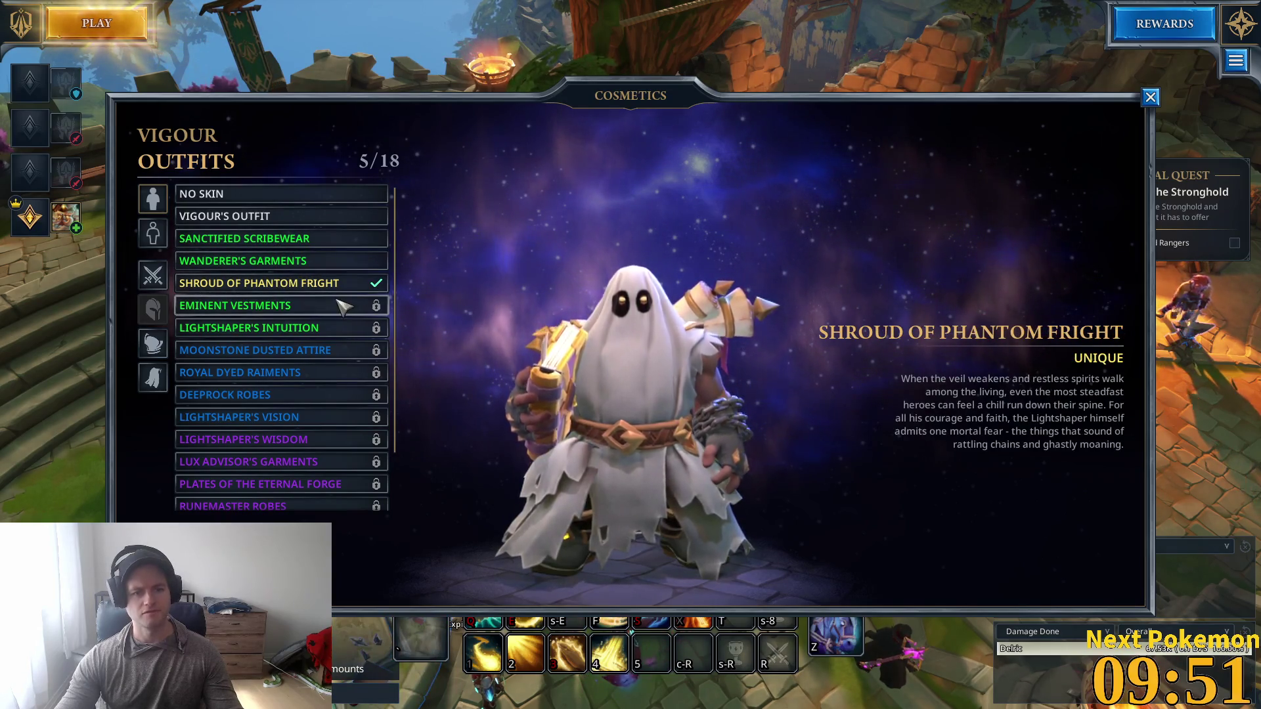
{"action": "left_click", "coordinate": [266, 216]}
{"action": "left_click", "coordinate": [255, 194]}
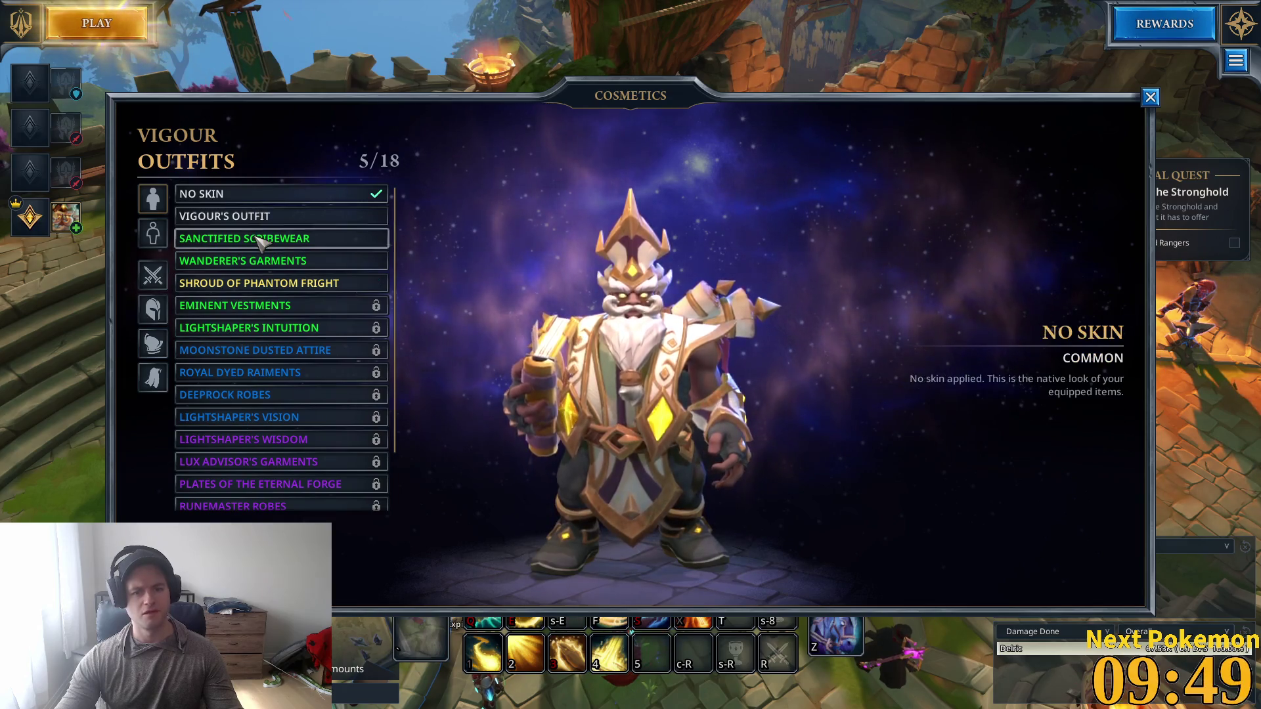
{"action": "left_click", "coordinate": [256, 239]}
{"action": "left_click", "coordinate": [263, 261]}
{"action": "left_click", "coordinate": [257, 283]}
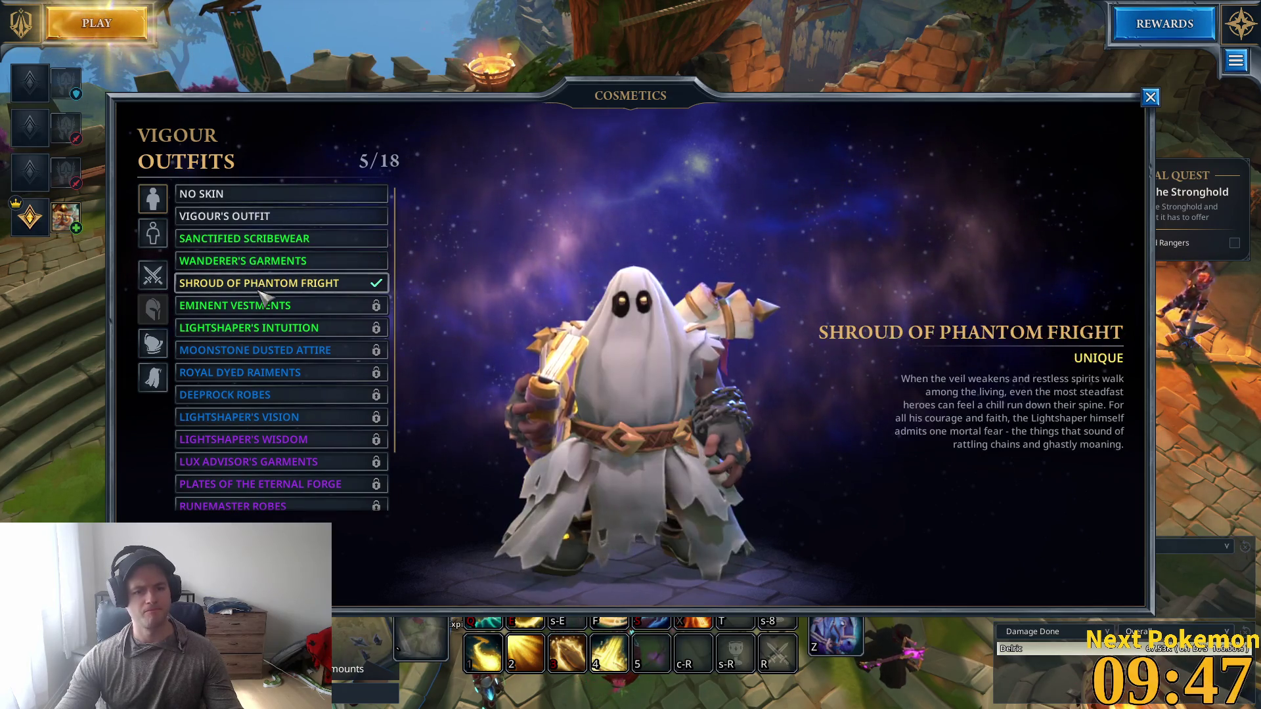
Step: Apply the Copper trim and keep the equipped weapon's appearance
{"action": "scroll", "coordinate": [308, 388], "scroll_direction": "down", "scroll_amount": 2}
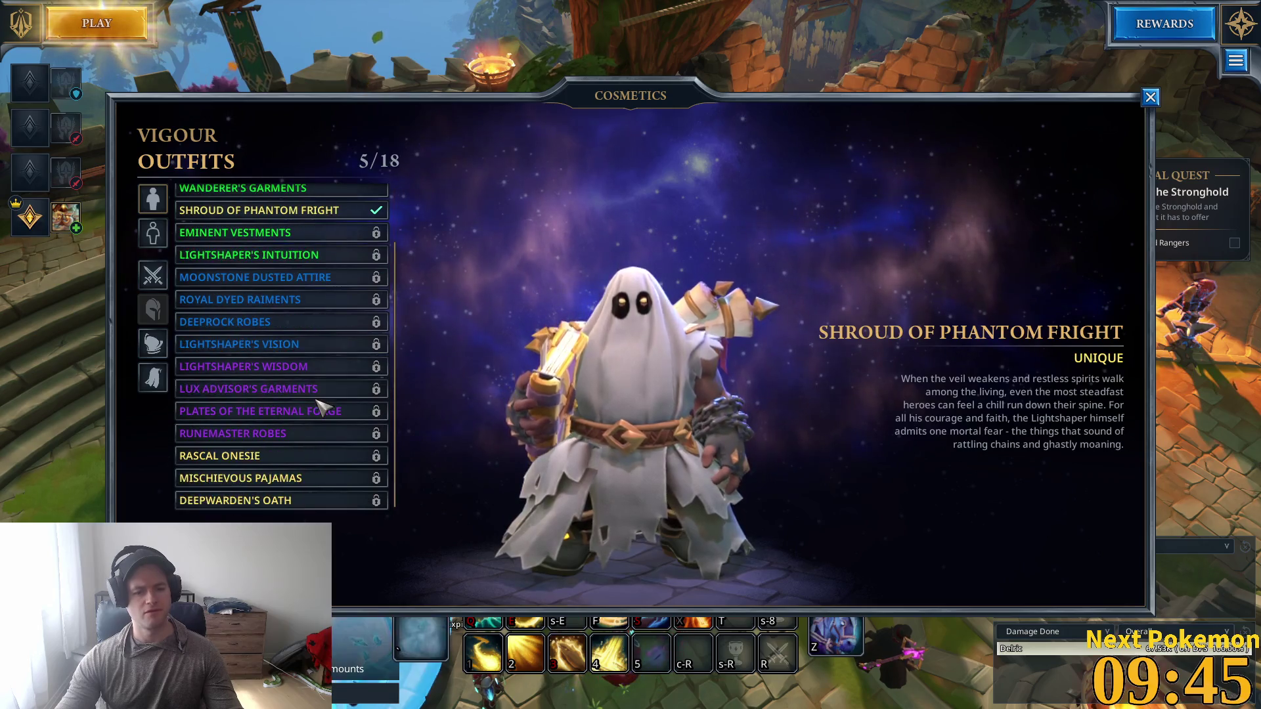
{"action": "left_click", "coordinate": [153, 233]}
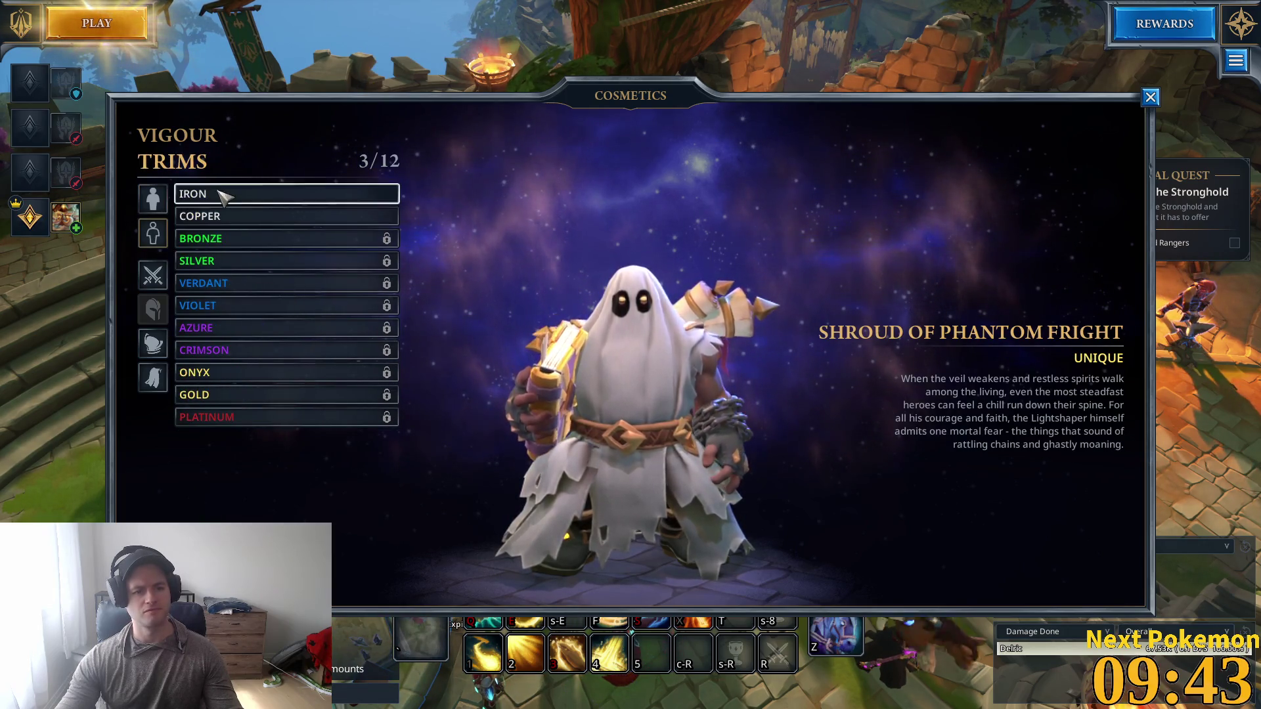
{"action": "left_click", "coordinate": [226, 216]}
{"action": "left_click", "coordinate": [157, 284]}
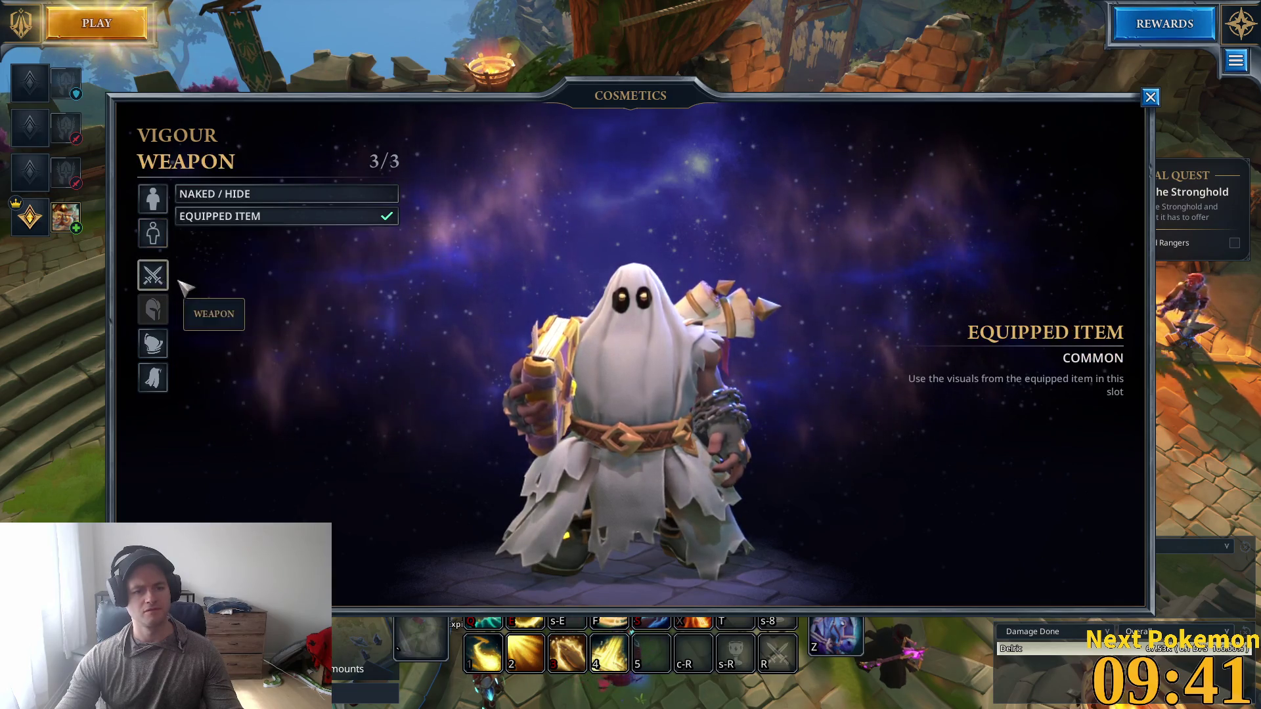
{"action": "left_click", "coordinate": [197, 194]}
{"action": "left_click", "coordinate": [220, 218]}
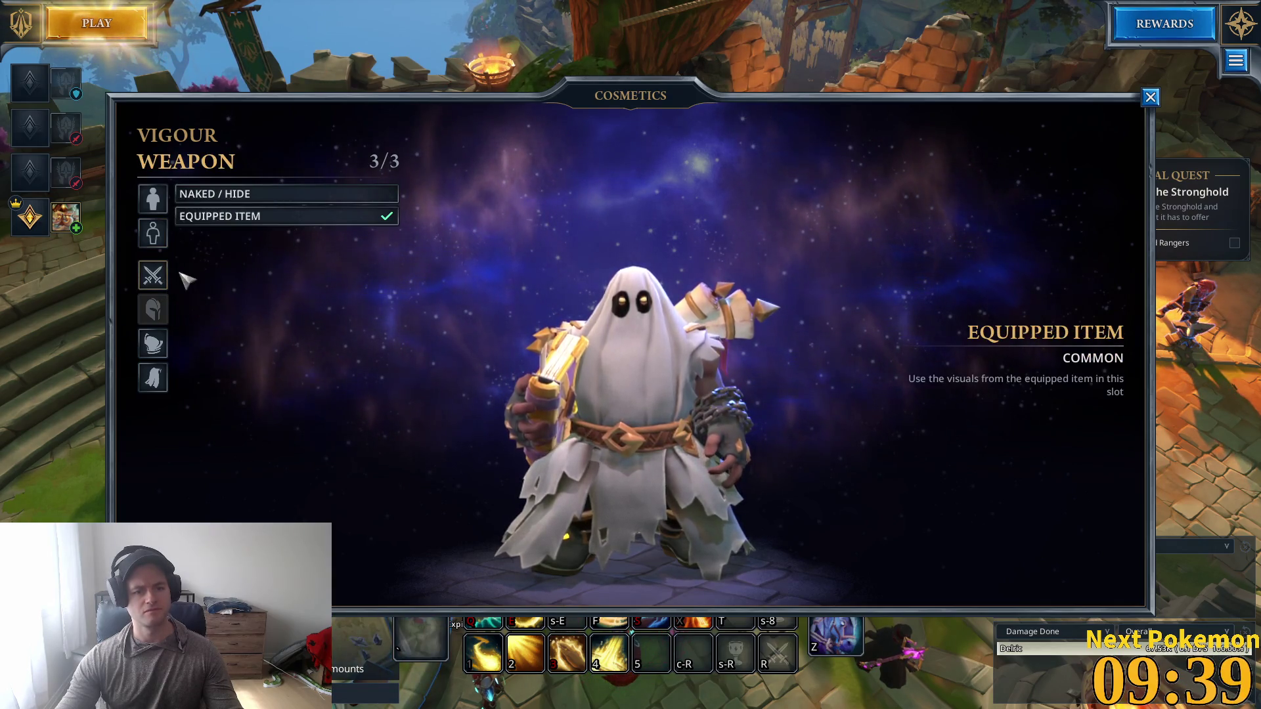
{"action": "left_click", "coordinate": [153, 234]}
Step: Show the equipped shoulder item, set the back piece to Naked / Hide, and close Cosmetics
{"action": "left_click", "coordinate": [155, 344]}
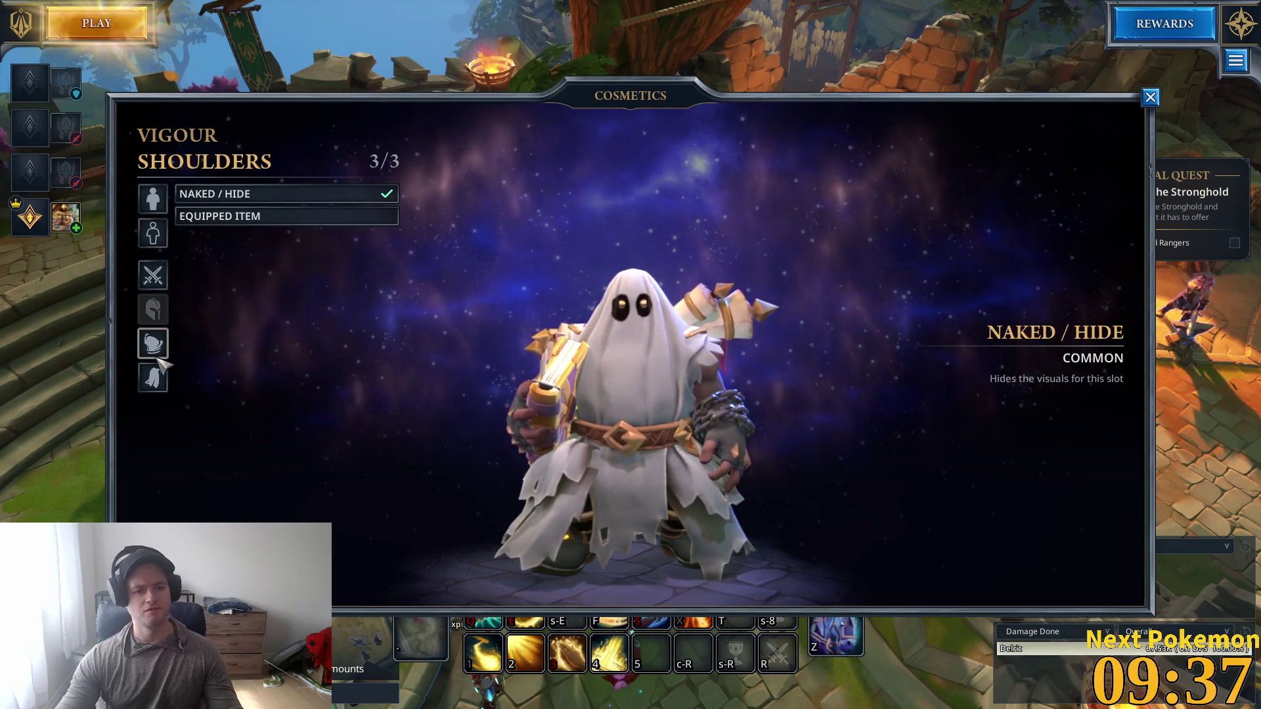
{"action": "left_click", "coordinate": [154, 378]}
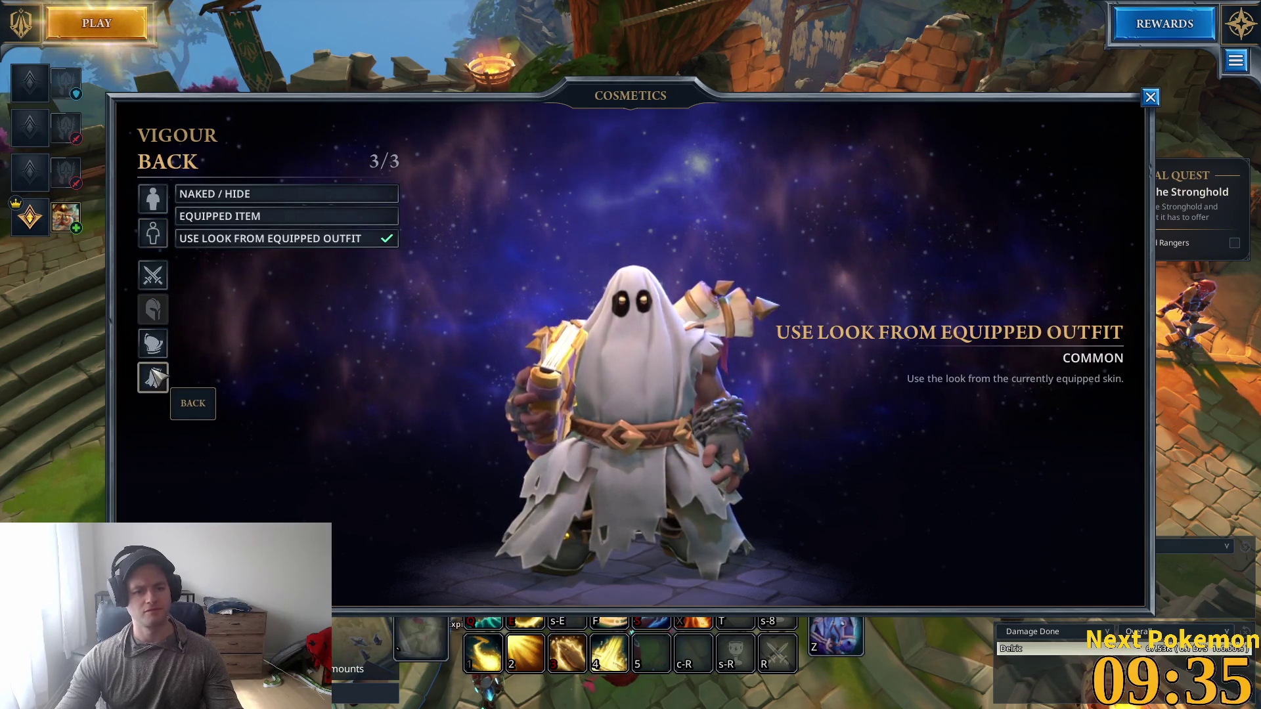
{"action": "left_click", "coordinate": [153, 344]}
{"action": "left_click", "coordinate": [222, 217]}
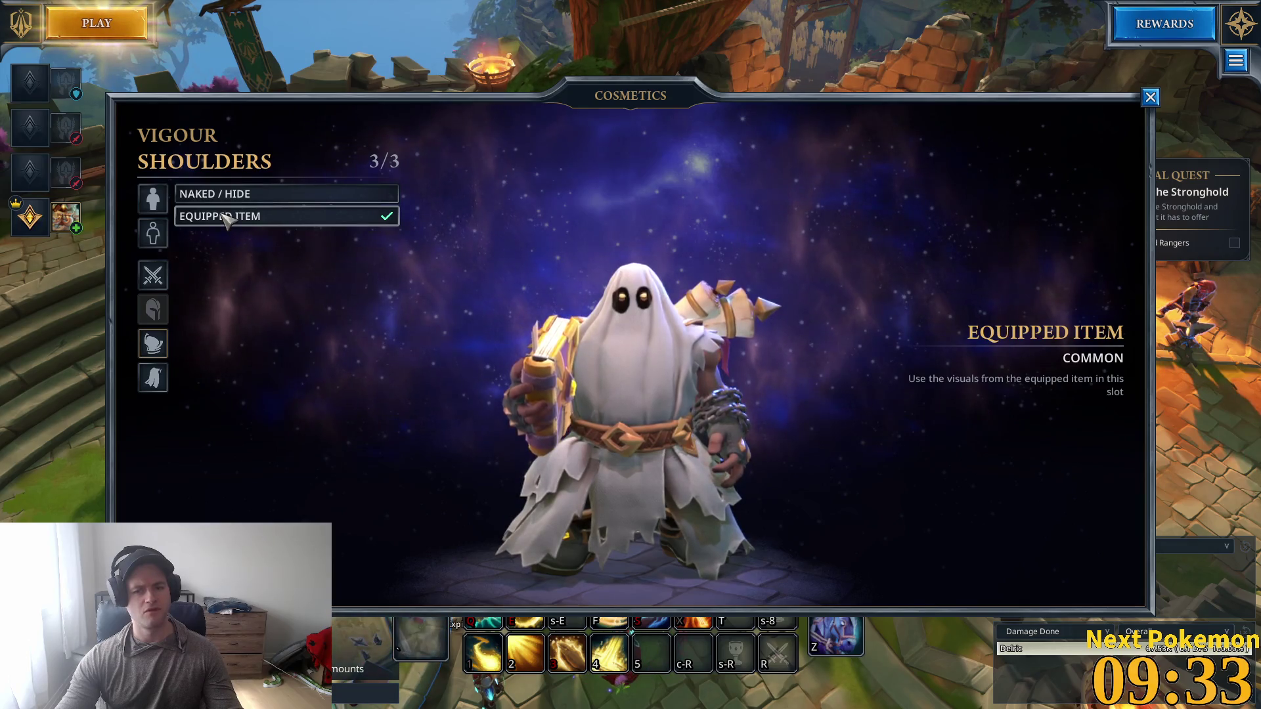
{"action": "left_click", "coordinate": [155, 377]}
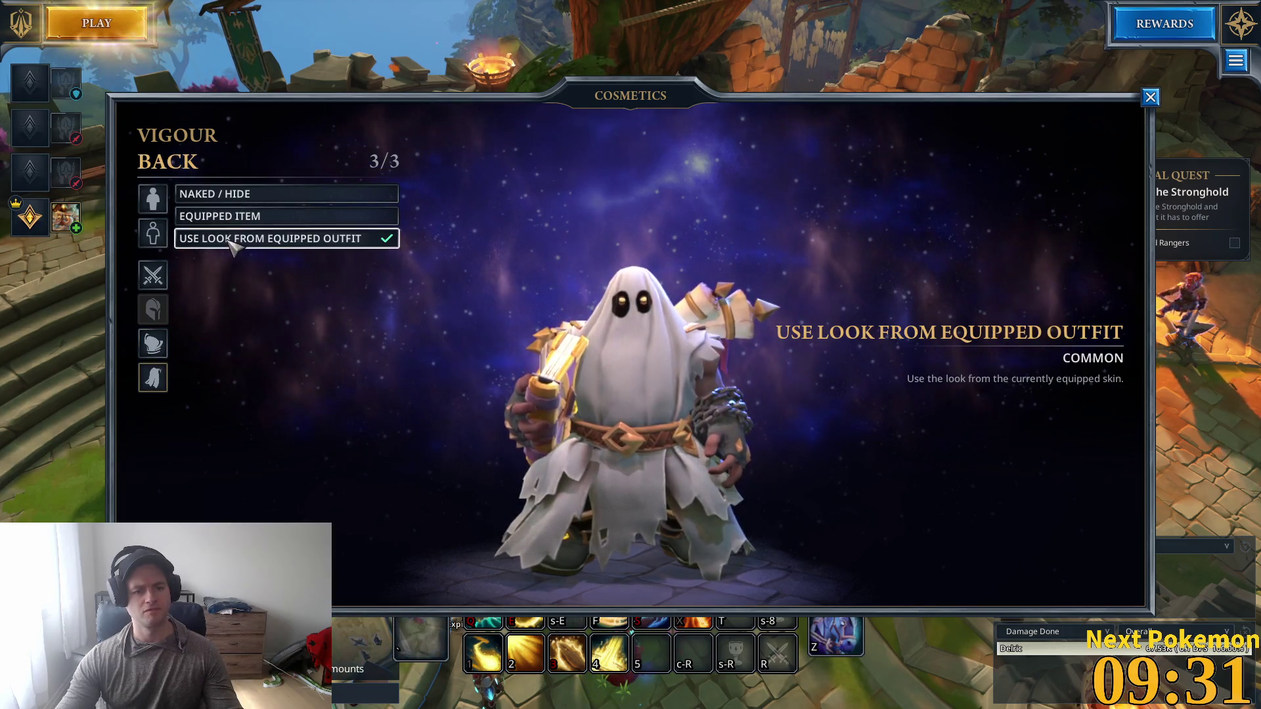
{"action": "left_click", "coordinate": [227, 196]}
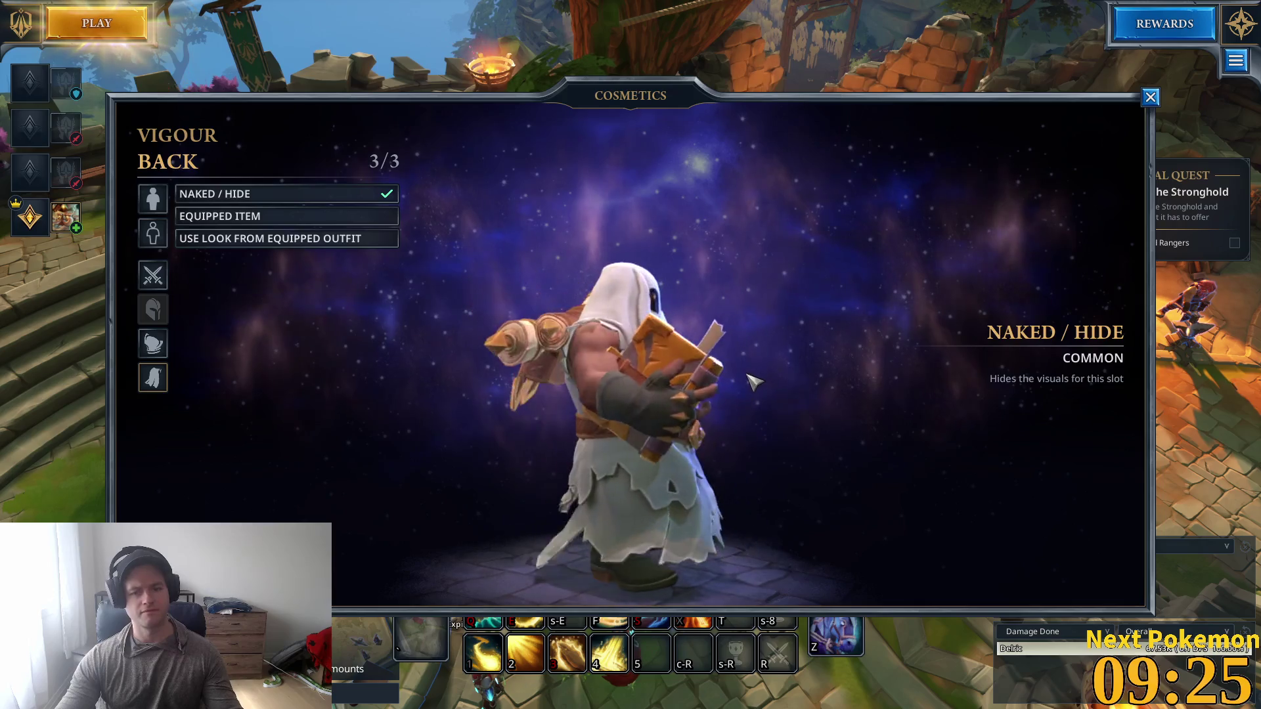
{"action": "key", "text": "Escape"}
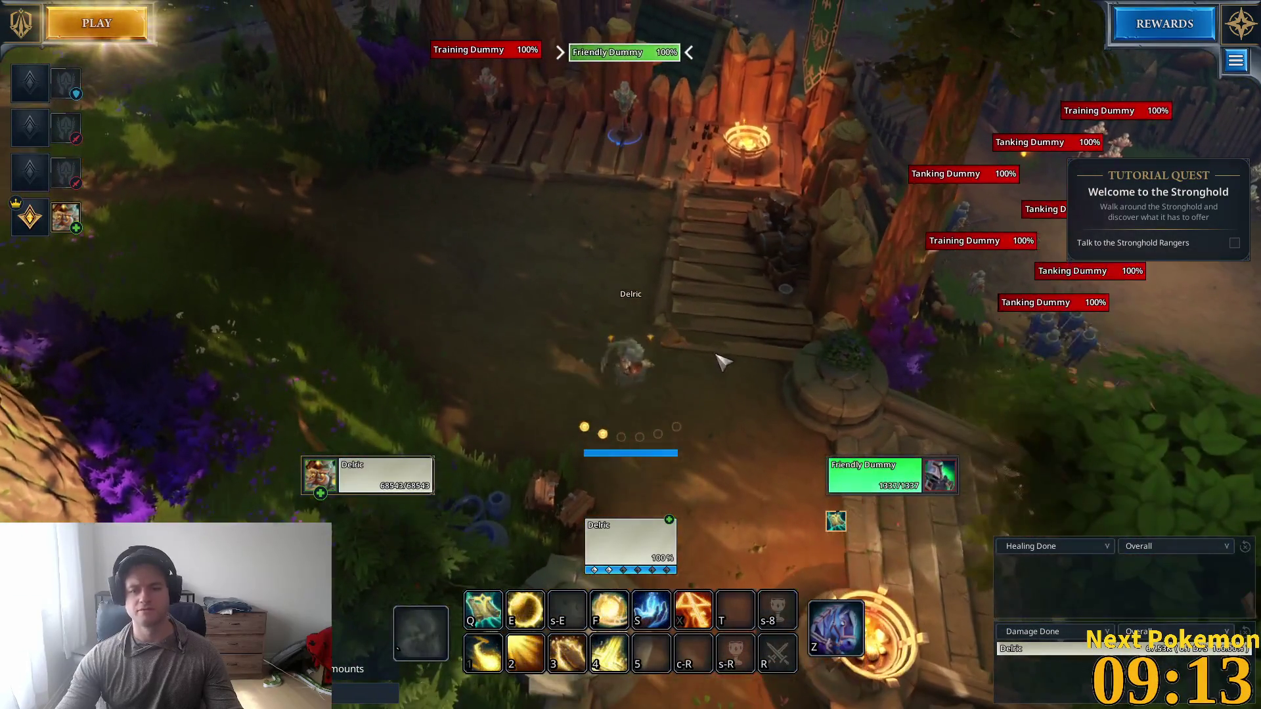
Step: Test Vigour's healing circle, Greater Heal, golden orb and Dawnflare on the training dummies
{"action": "scroll", "coordinate": [721, 363], "scroll_direction": "up", "scroll_amount": 5}
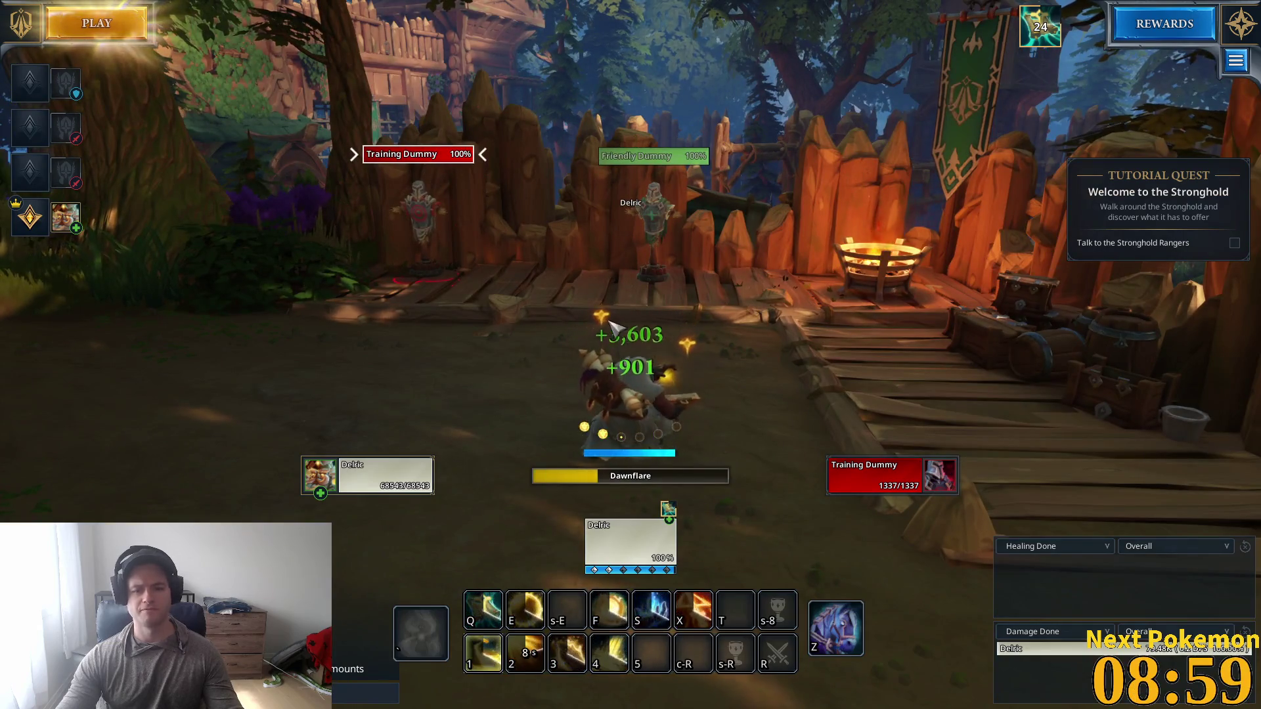
{"action": "key", "text": "4"}
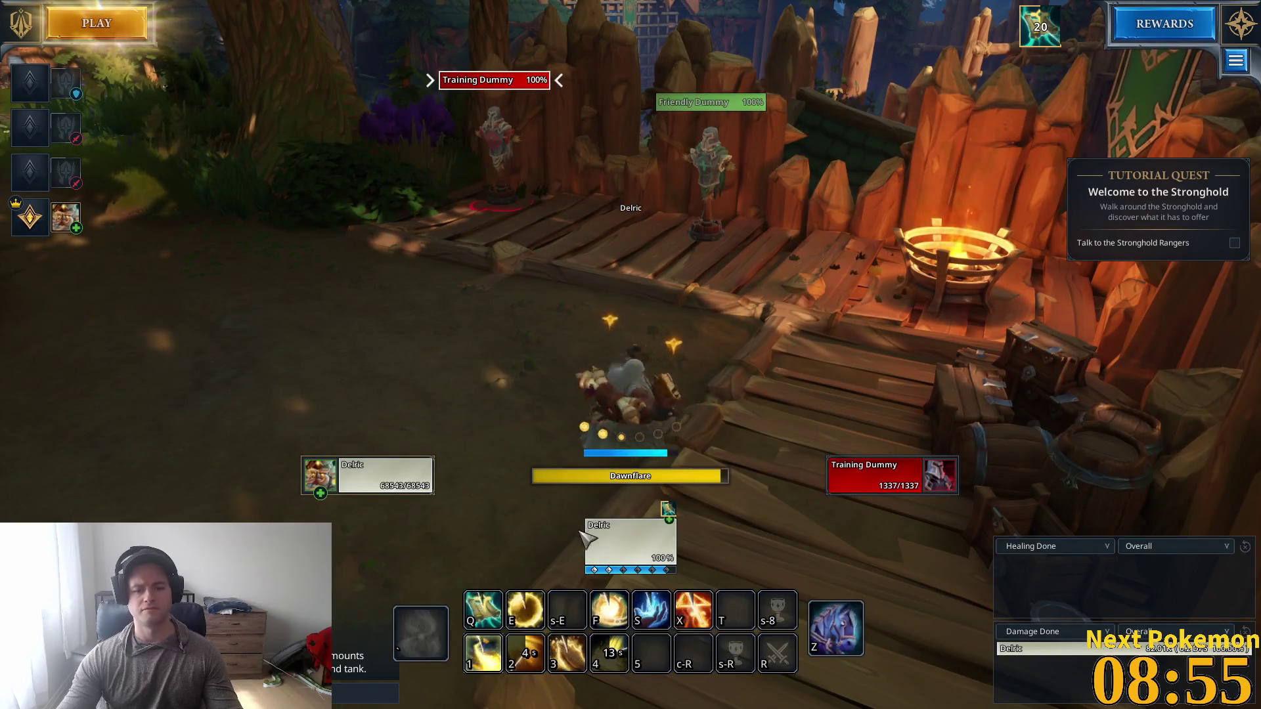
{"action": "key", "text": "1"}
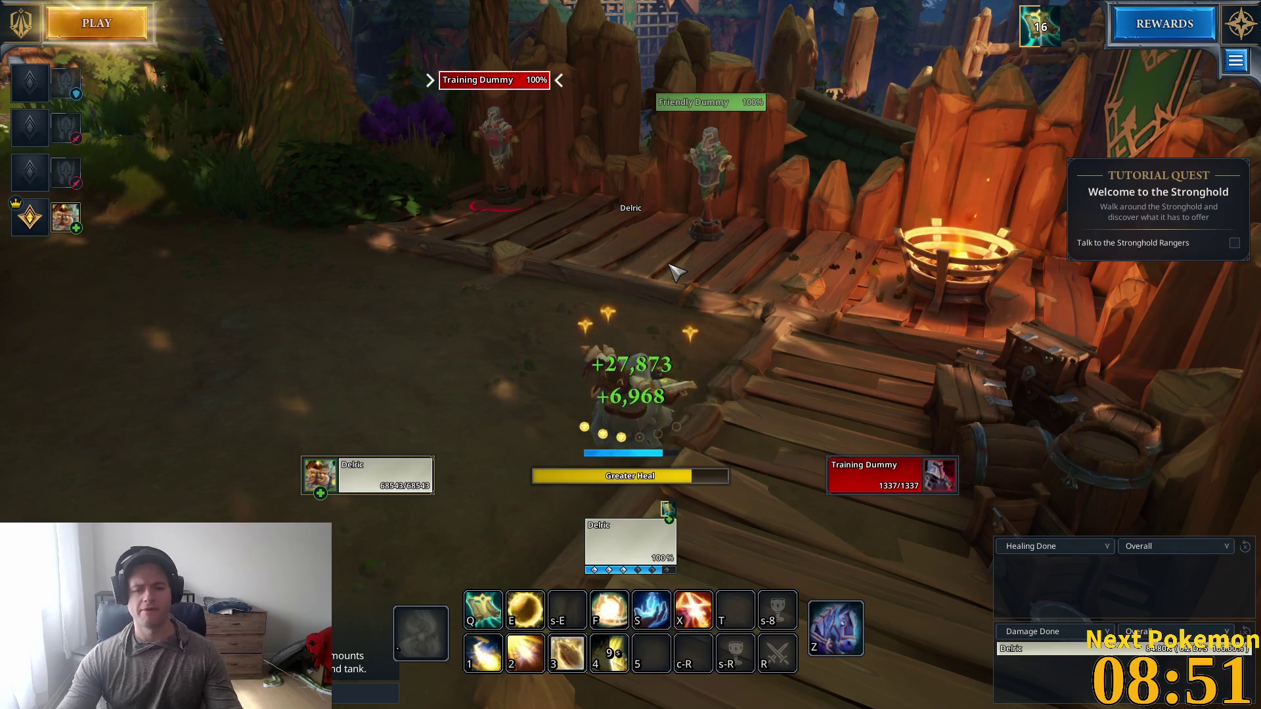
{"action": "key", "text": "1"}
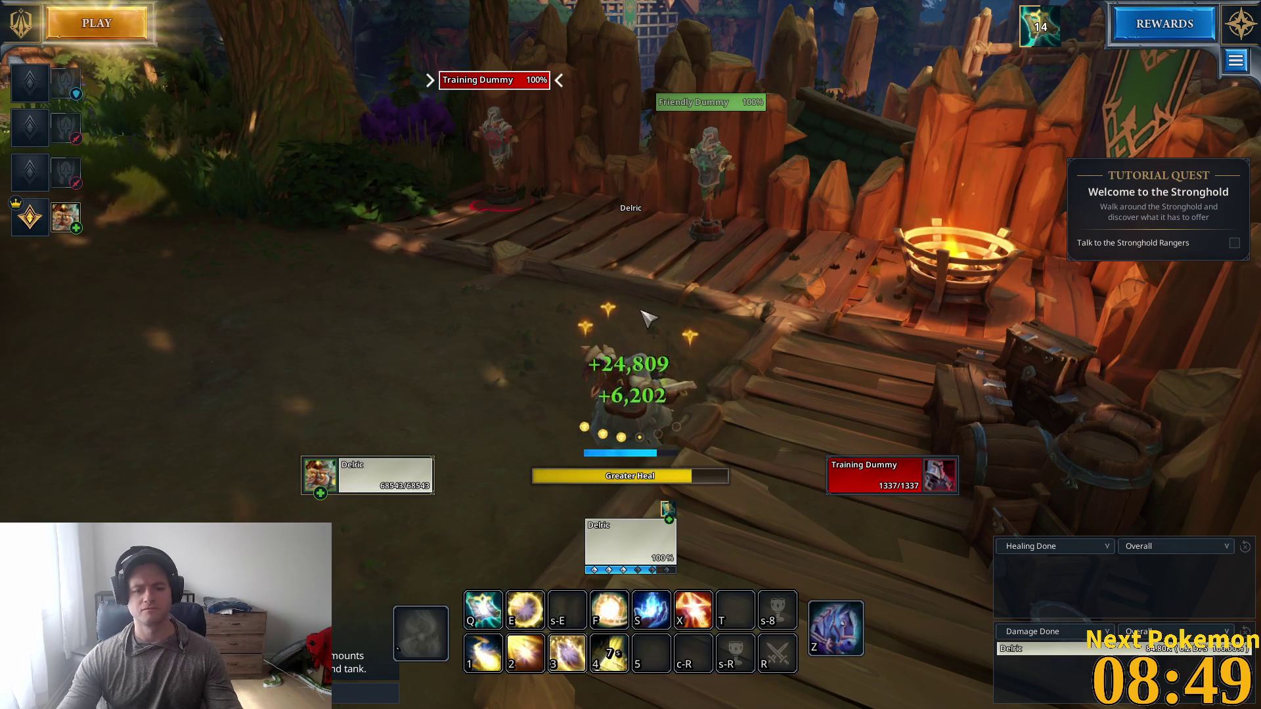
{"action": "mouse_move", "coordinate": [647, 318]}
{"action": "left_mouse_down"}
{"action": "mouse_move", "coordinate": [723, 320]}
{"action": "mouse_move", "coordinate": [618, 353]}
{"action": "left_mouse_up"}
{"action": "key", "text": "2"}
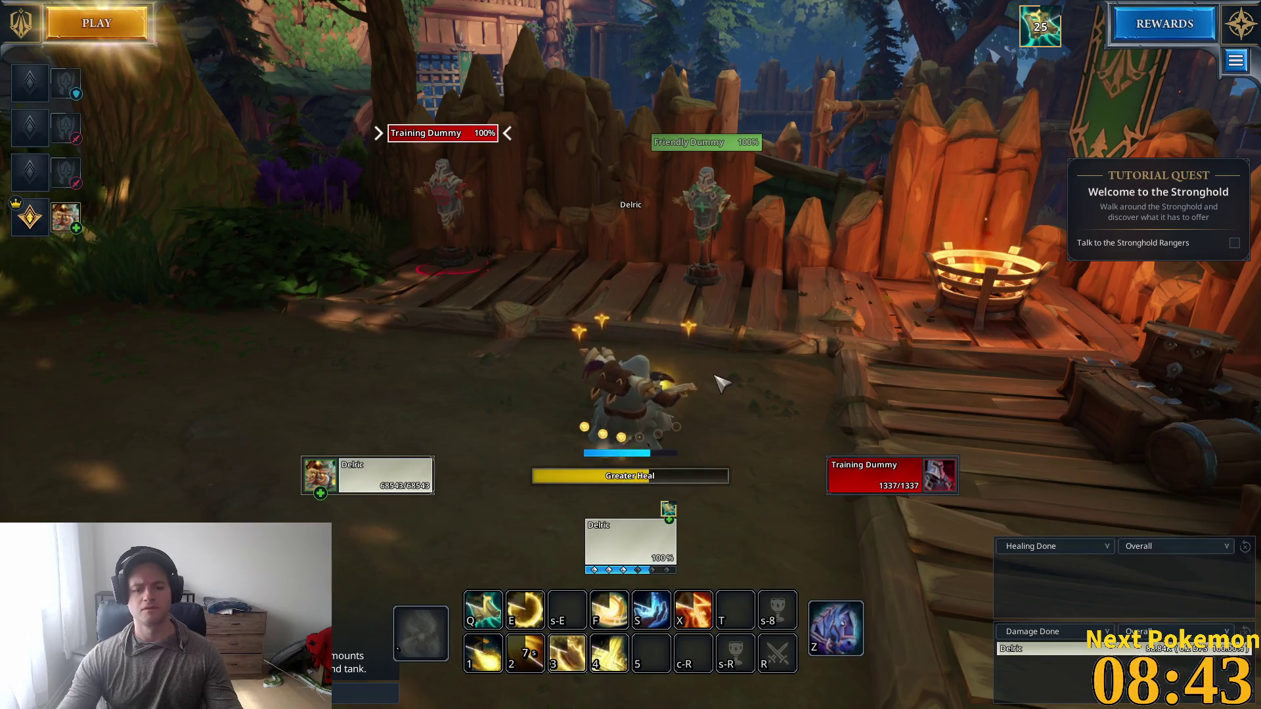
{"action": "key", "text": "4"}
{"action": "mouse_move", "coordinate": [683, 398]}
{"action": "left_mouse_down"}
{"action": "mouse_move", "coordinate": [736, 394]}
{"action": "mouse_move", "coordinate": [647, 381]}
{"action": "left_mouse_up"}
{"action": "key", "text": "f"}
{"action": "mouse_move", "coordinate": [694, 419]}
{"action": "left_mouse_down"}
{"action": "mouse_move", "coordinate": [657, 414]}
{"action": "mouse_move", "coordinate": [695, 418]}
{"action": "left_mouse_up"}
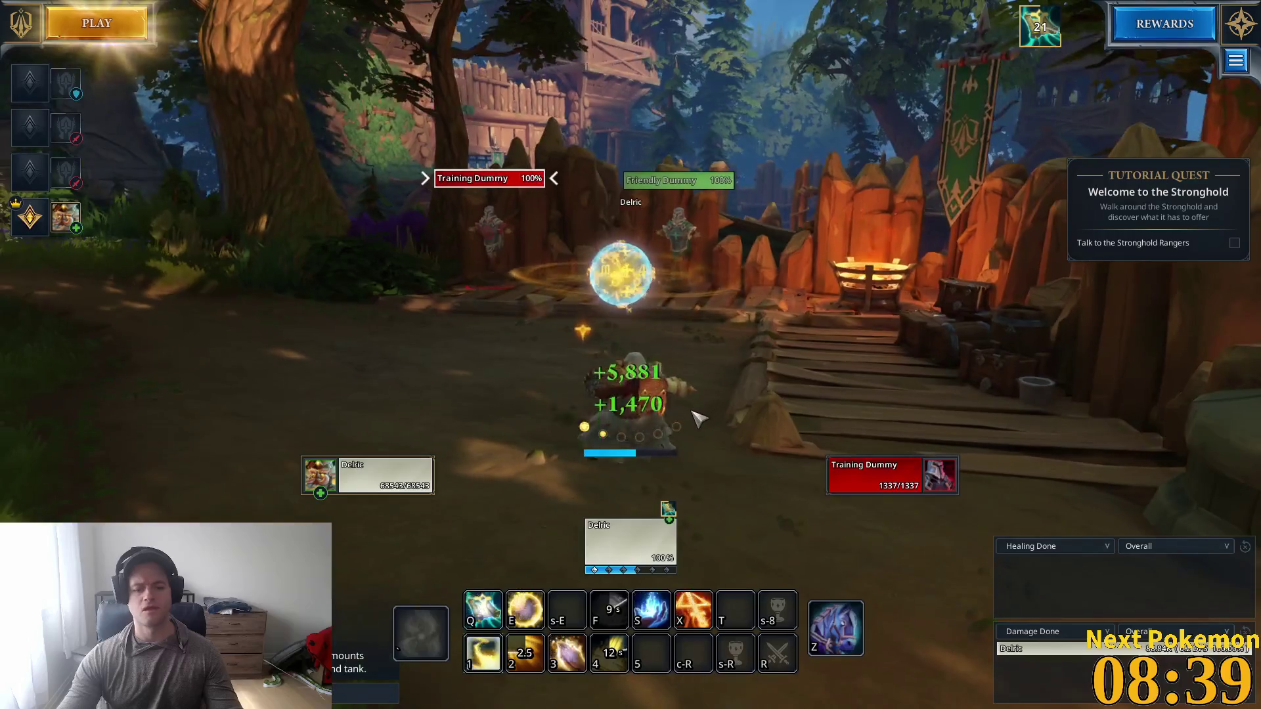
{"action": "key", "text": "1"}
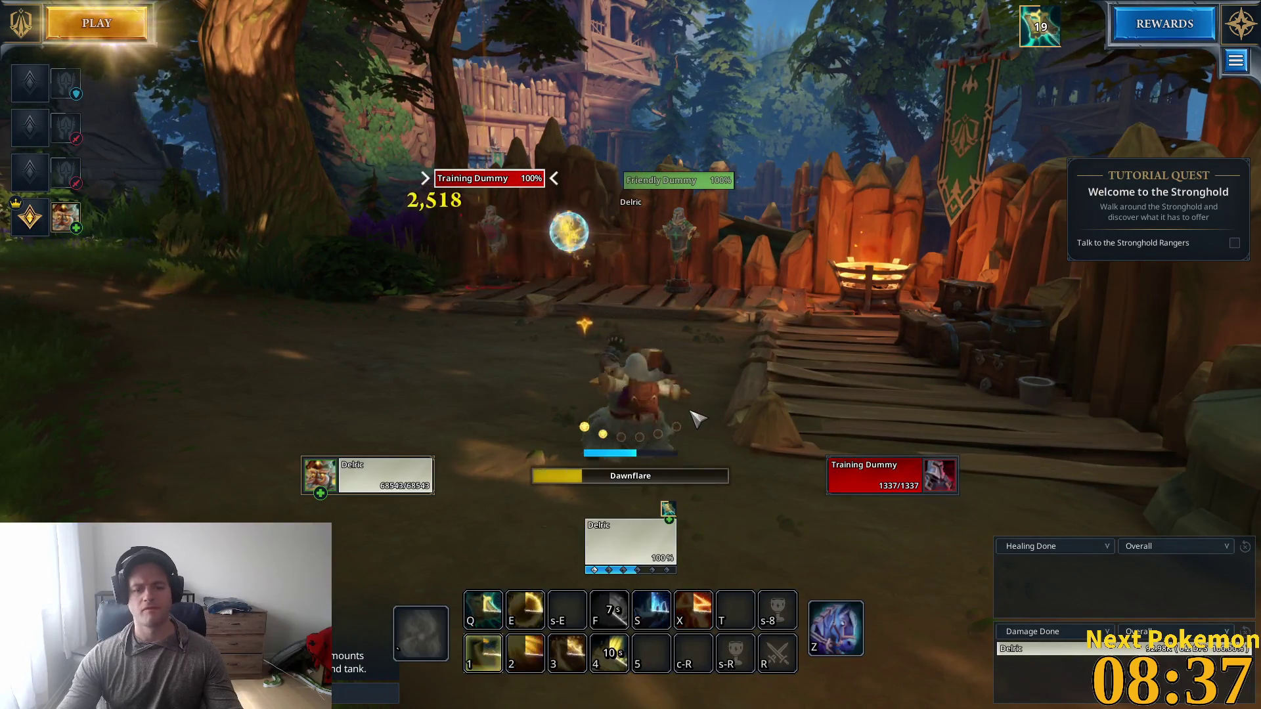
{"action": "key", "text": "2"}
{"action": "left_click_drag", "start_coordinate": [696, 419], "coordinate": [698, 385]}
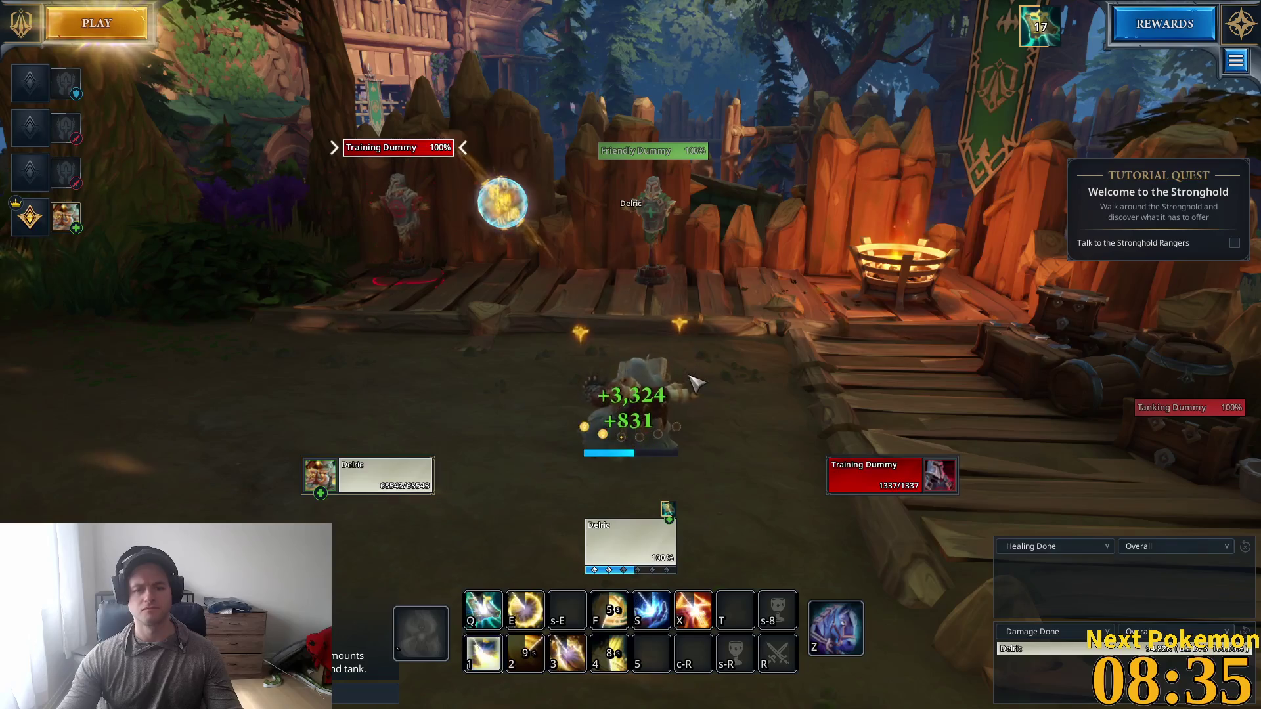
{"action": "key", "text": "1"}
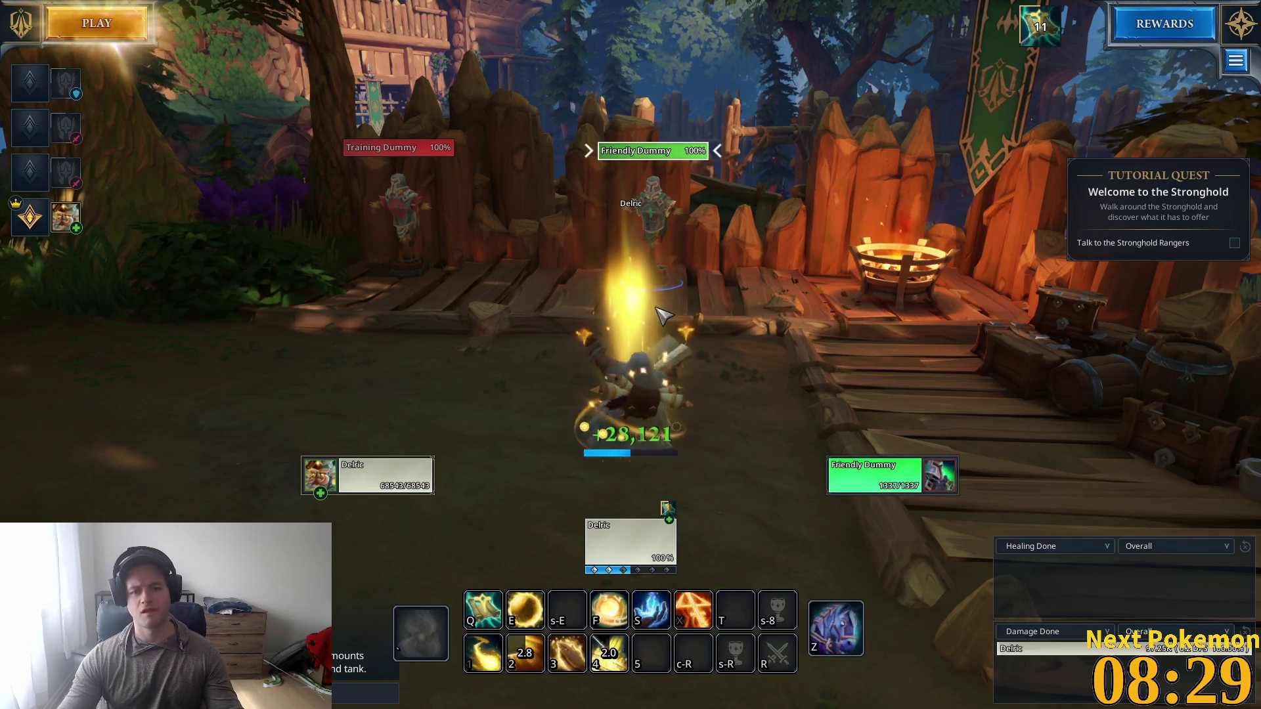
Step: Run up the stone stairs through the stronghold square and bring up the Game Menu
{"action": "key", "text": "d"}
{"action": "key", "text": "w"}
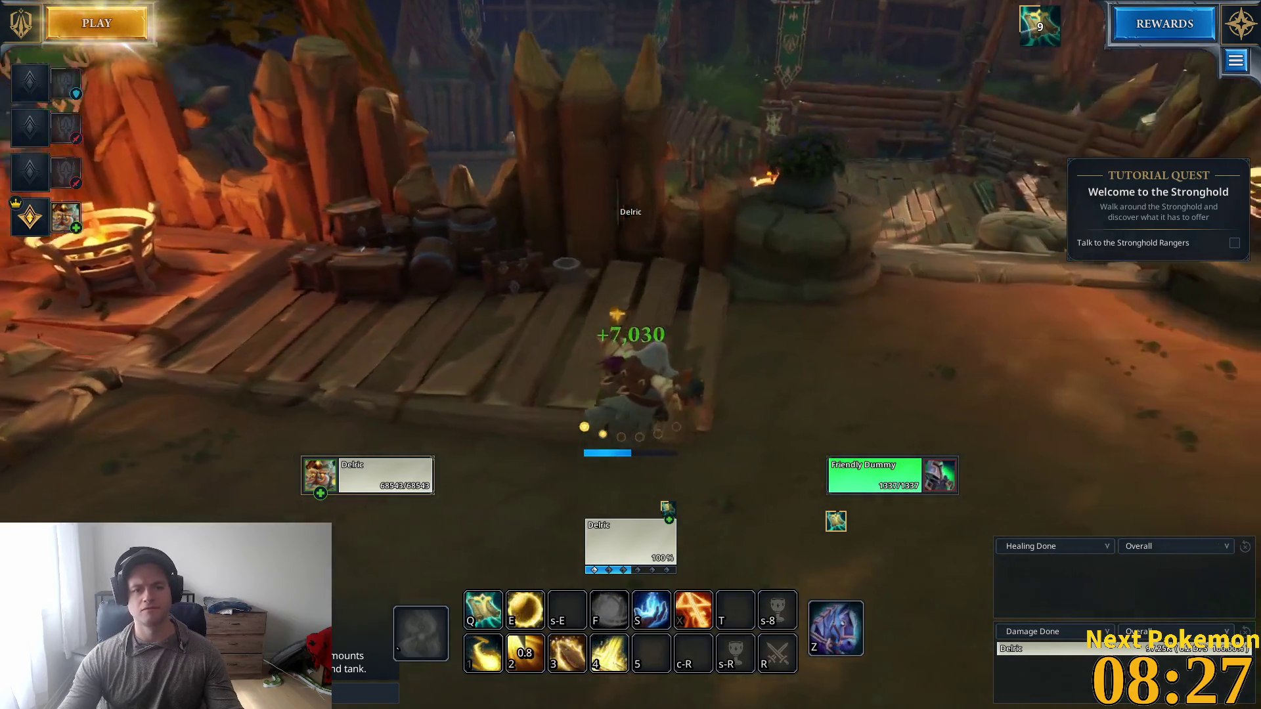
{"action": "key", "text": "w"}
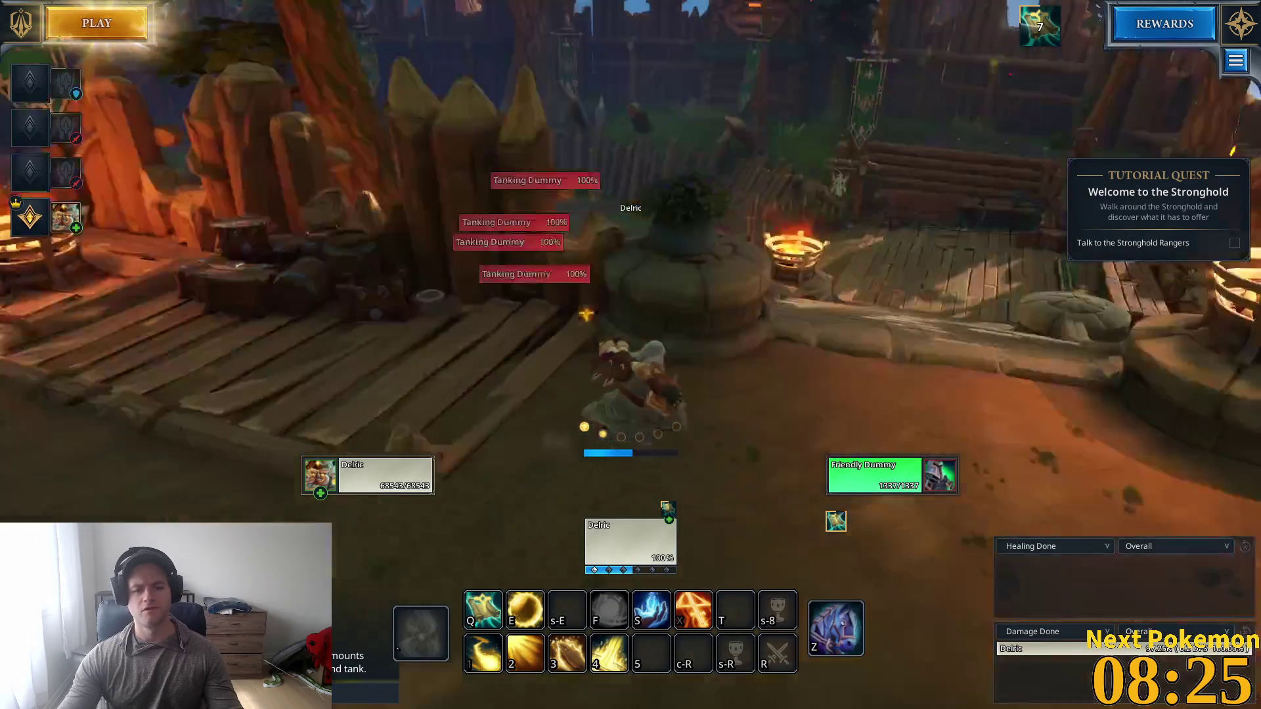
{"action": "key", "text": "w"}
{"action": "key", "text": "q"}
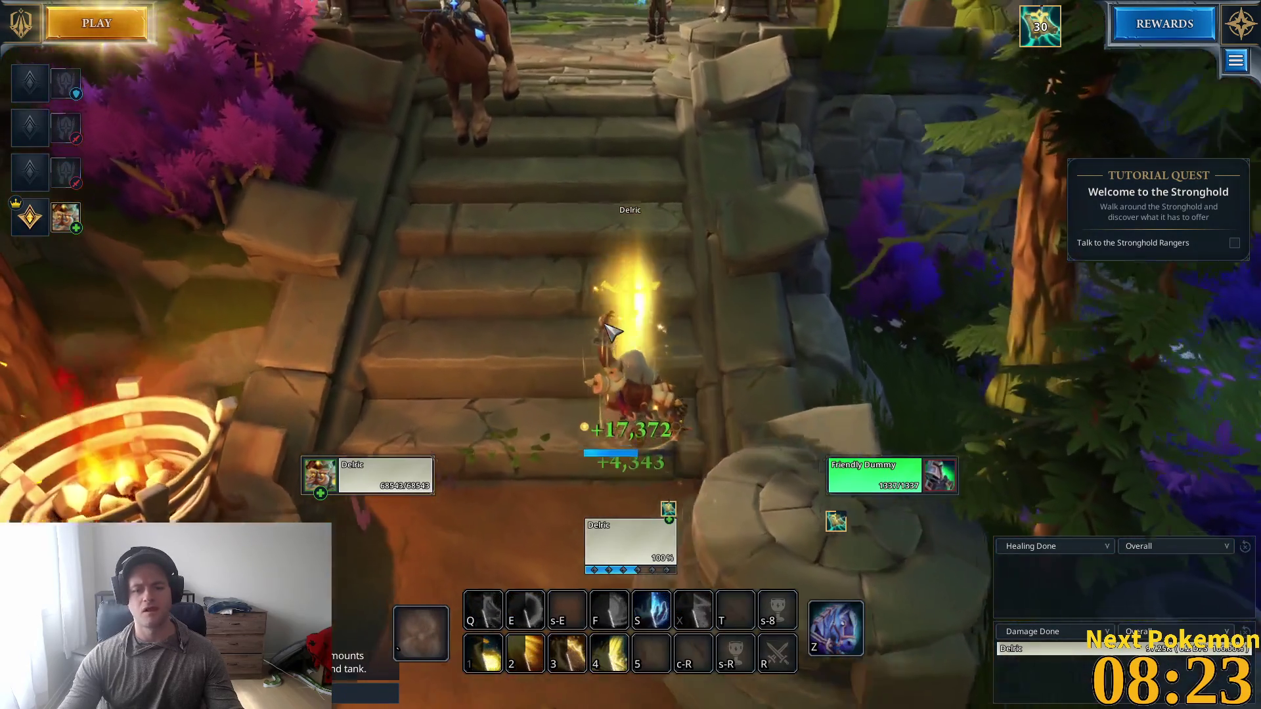
{"action": "key", "text": "w"}
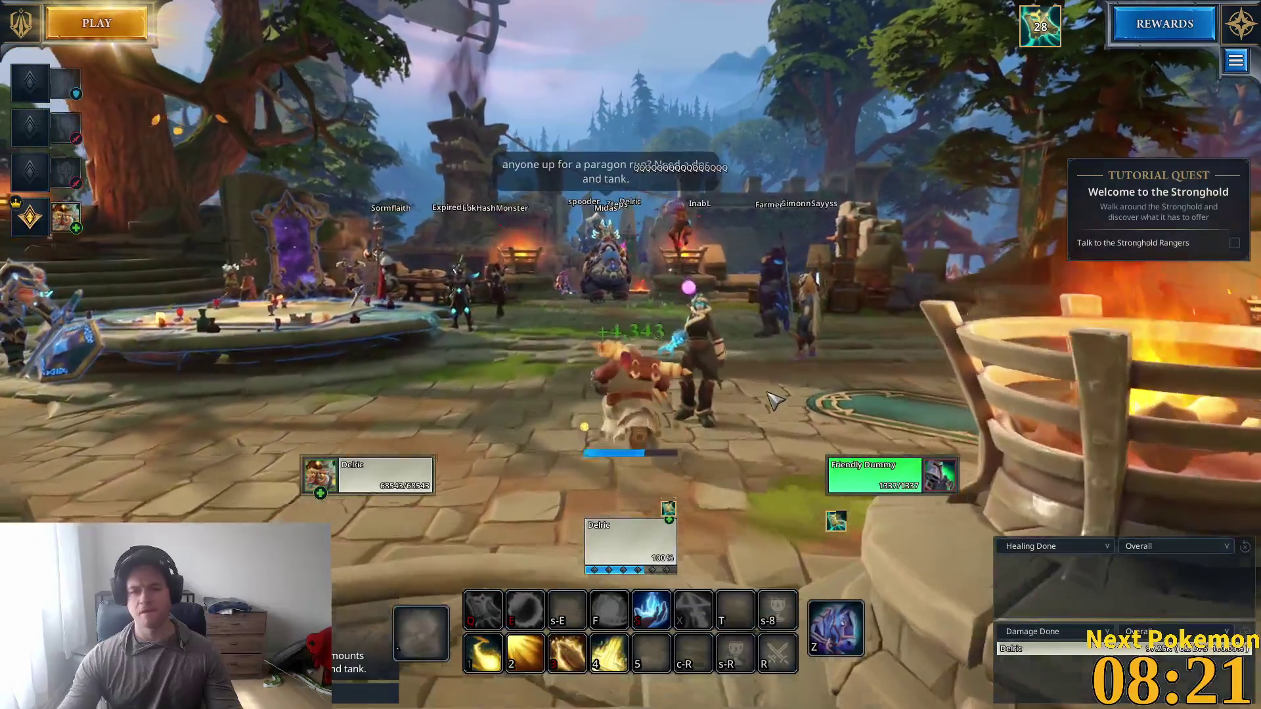
{"action": "key", "text": "w"}
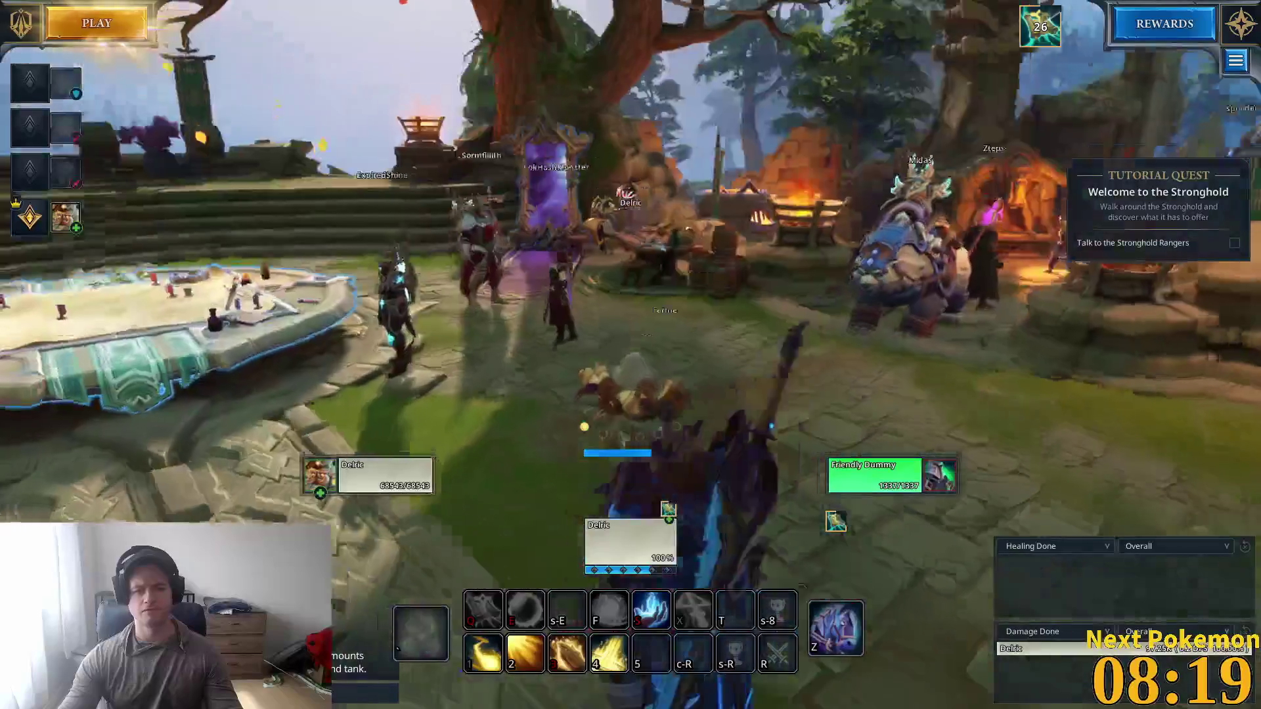
{"action": "key", "text": "w"}
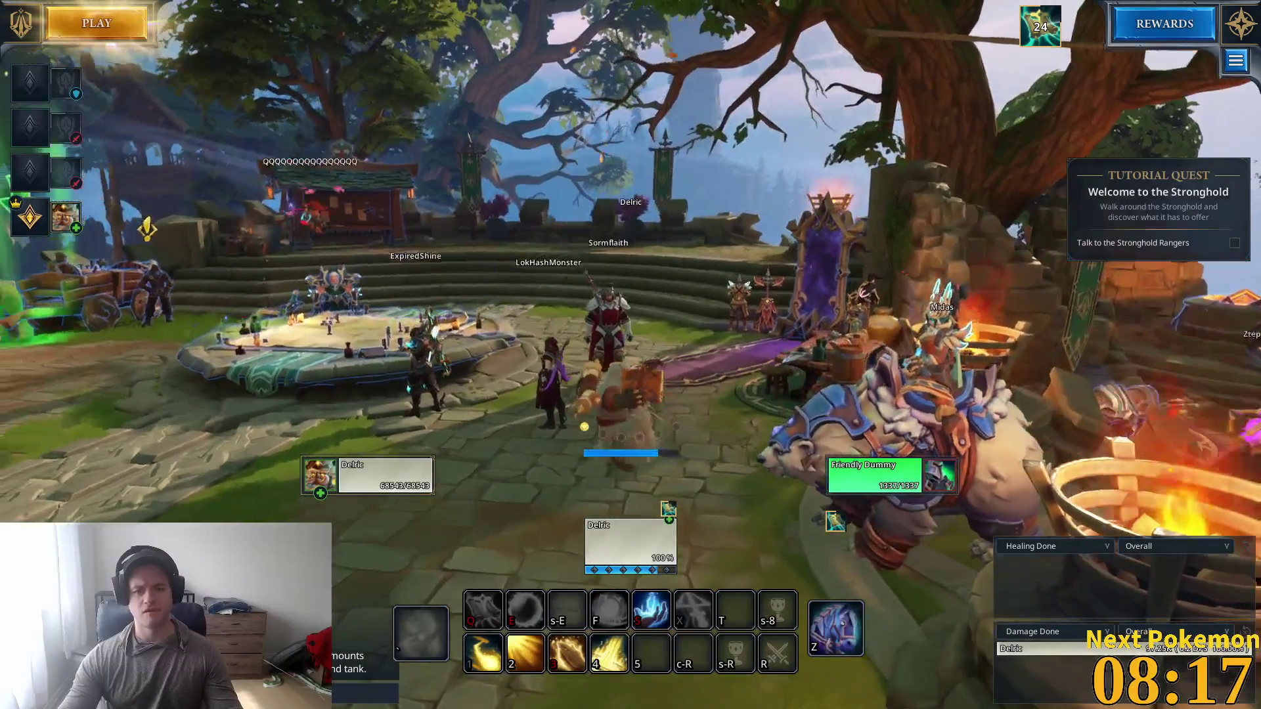
{"action": "key", "text": "w"}
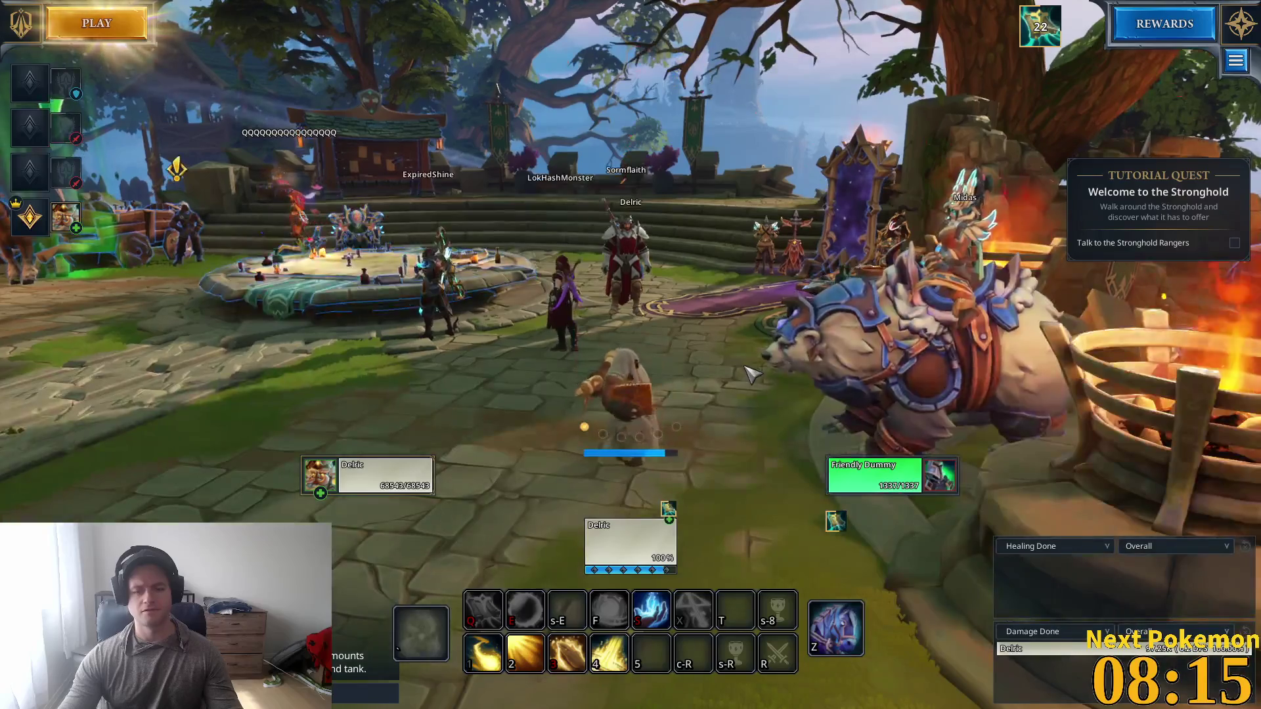
{"action": "key", "text": "Escape"}
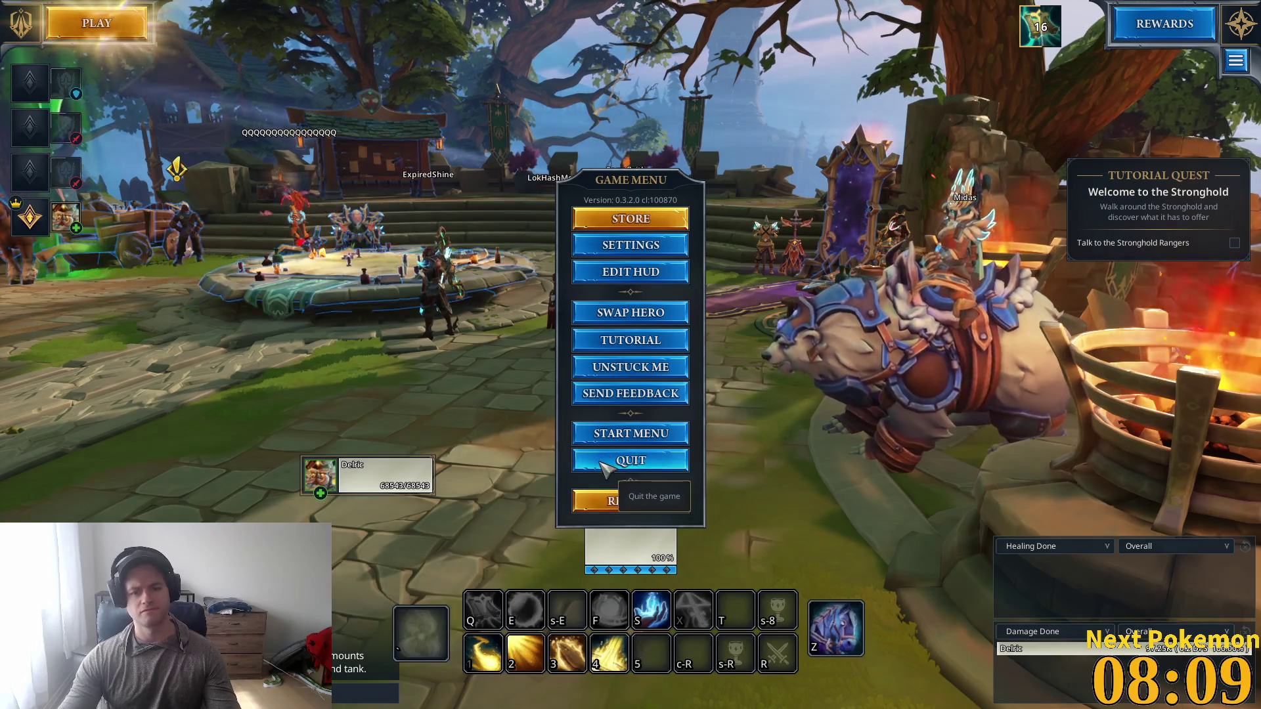
Step: Quit Fellowship, confirm with YES, and bring the Steam library page forward
{"action": "left_click", "coordinate": [616, 462]}
{"action": "left_click", "coordinate": [600, 399]}
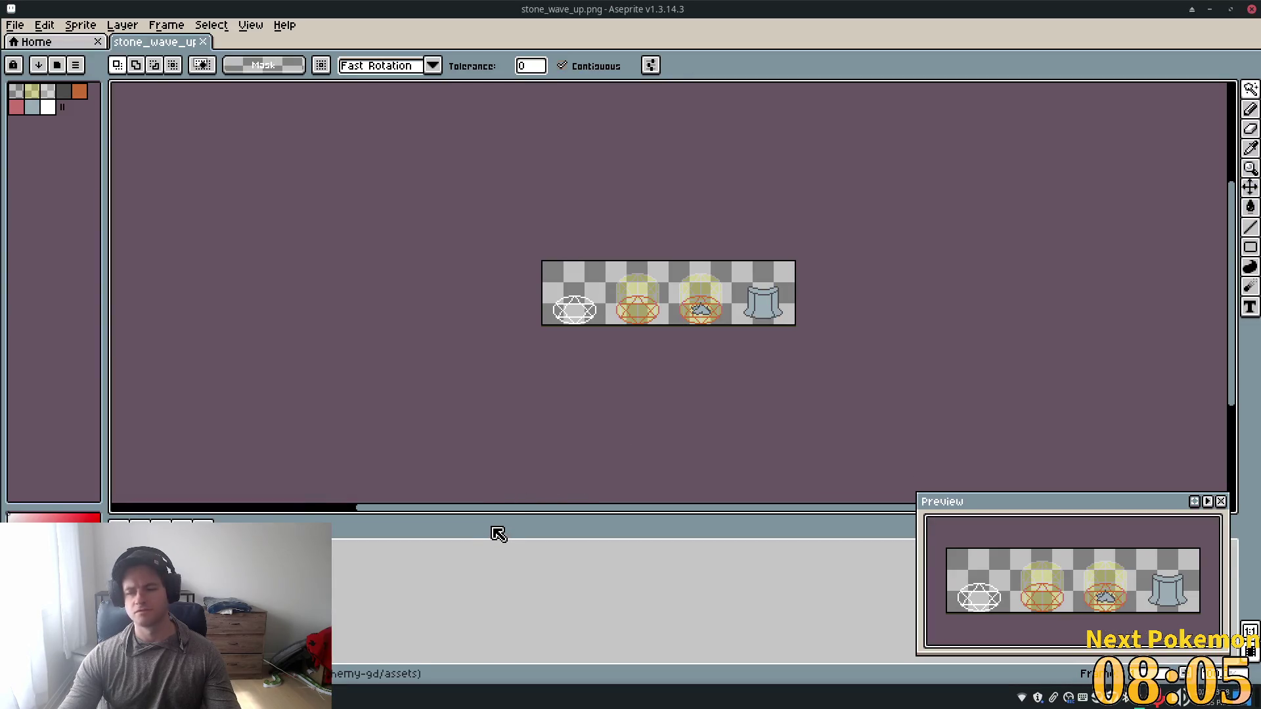
{"action": "left_click", "coordinate": [1210, 9]}
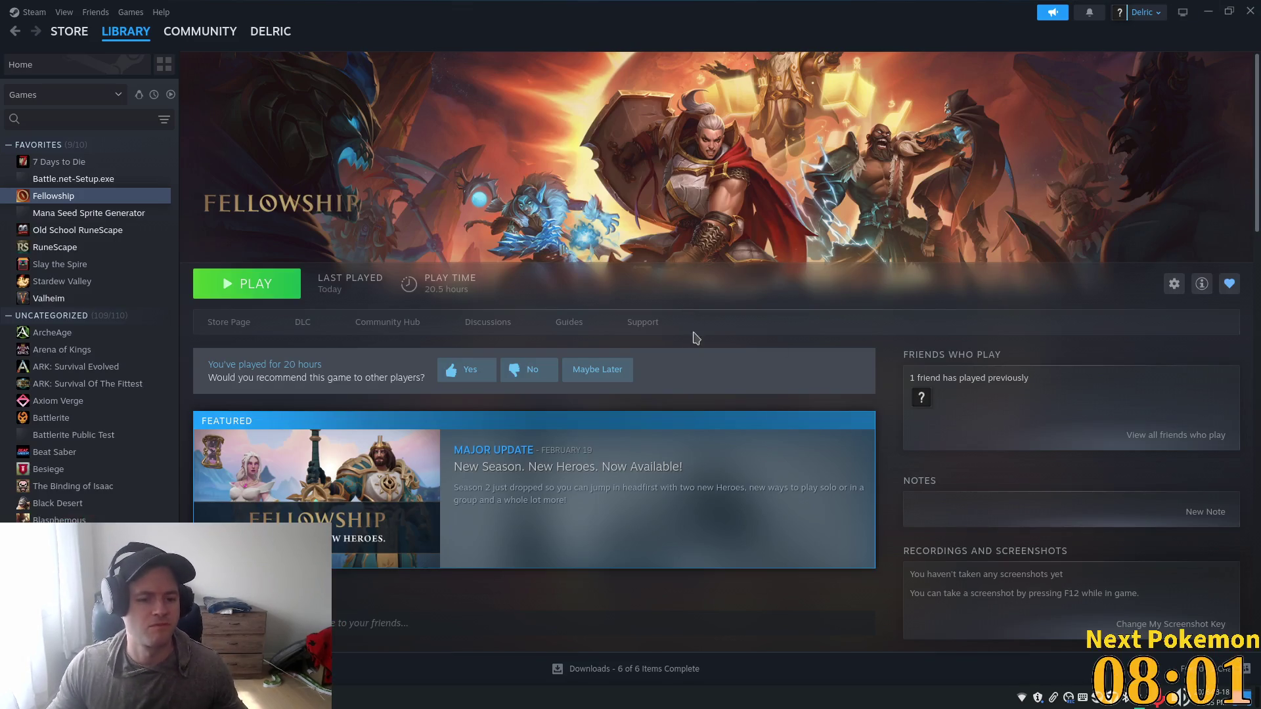
Step: Minimize the Steam window to reveal the Godot editor
{"action": "left_click", "coordinate": [1209, 11]}
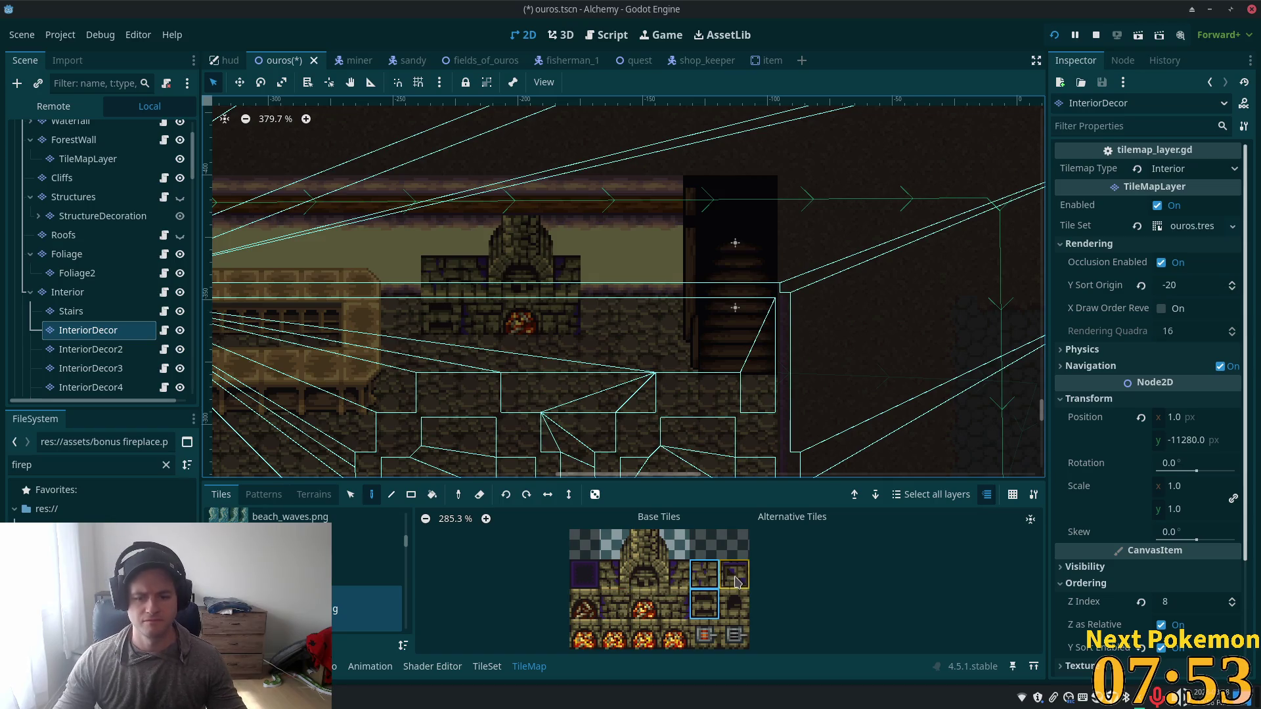
Step: Place upper and lower stone wall tiles beside the fireplace
{"action": "left_click", "coordinate": [698, 575]}
{"action": "left_click", "coordinate": [601, 276]}
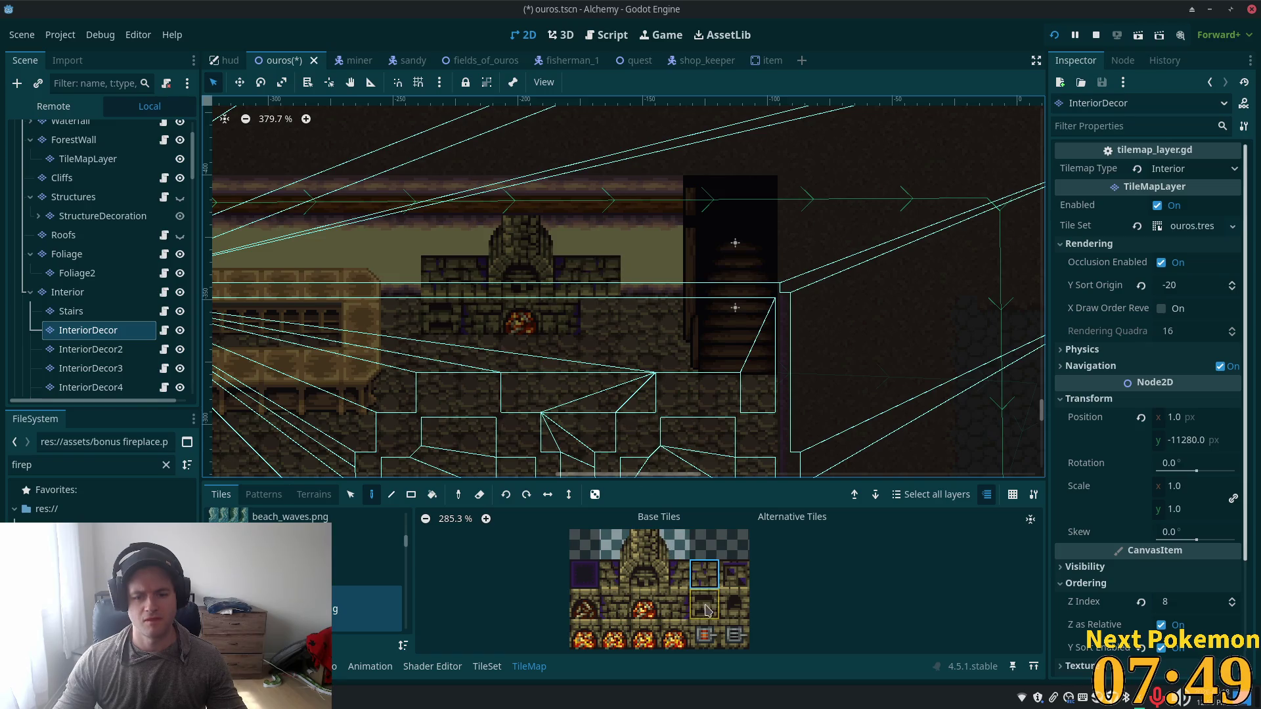
{"action": "left_click", "coordinate": [674, 604]}
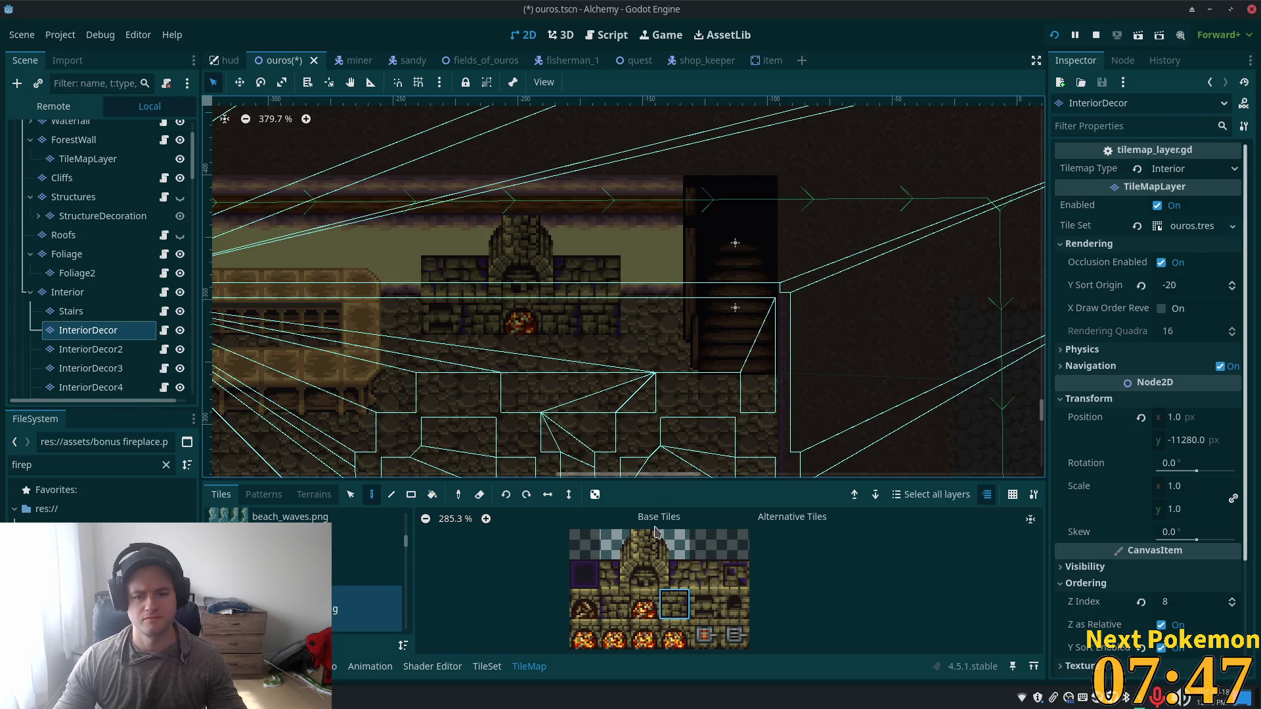
{"action": "left_click", "coordinate": [711, 569]}
{"action": "left_click", "coordinate": [642, 279]}
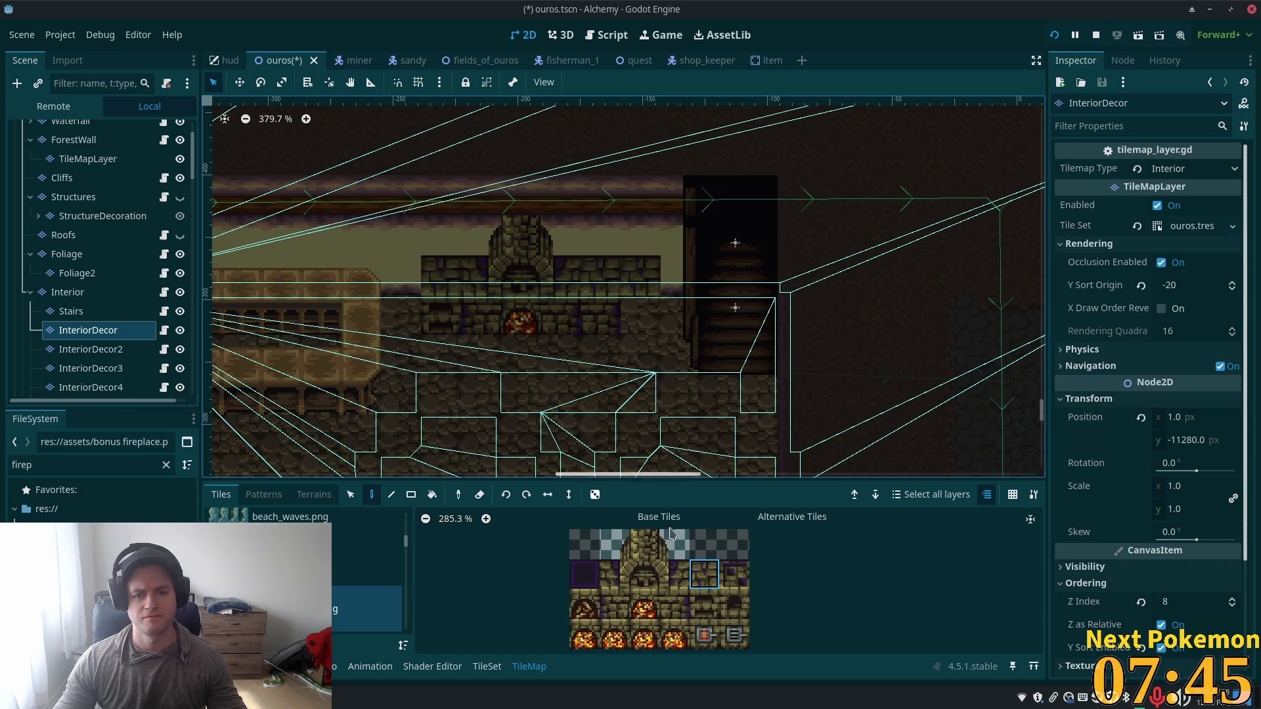
{"action": "left_click", "coordinate": [704, 573]}
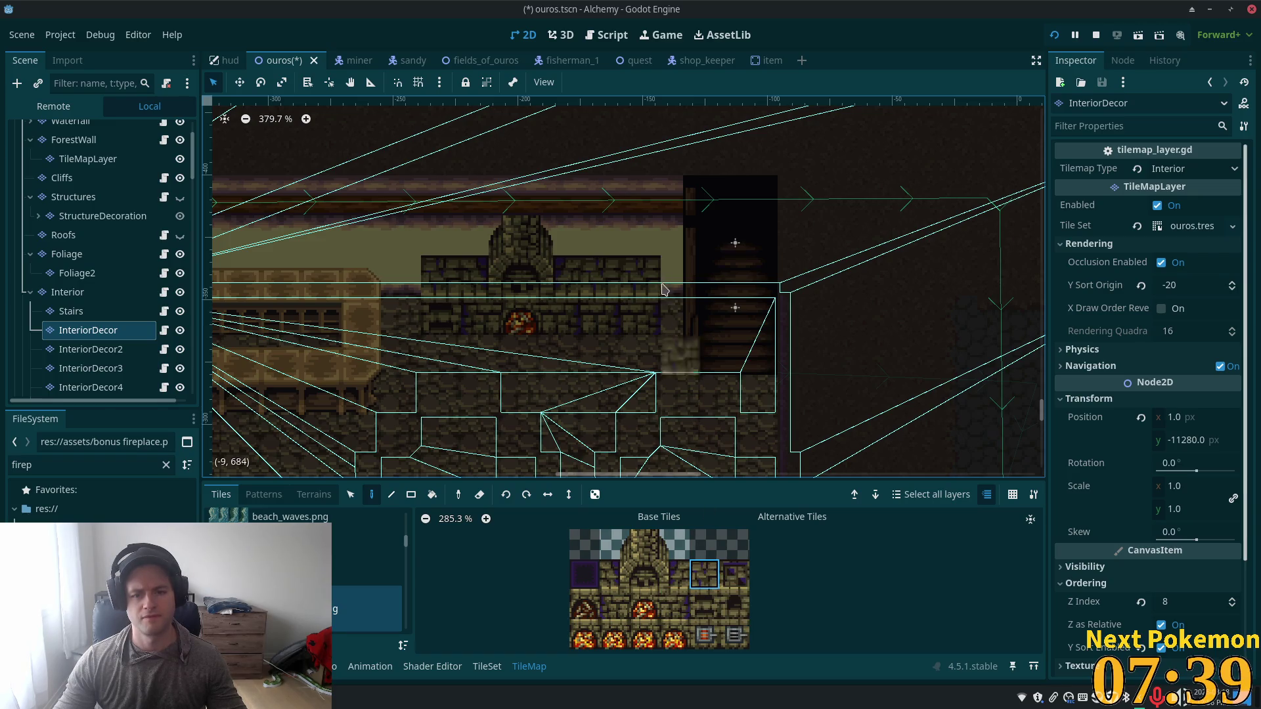
{"action": "left_click", "coordinate": [685, 261]}
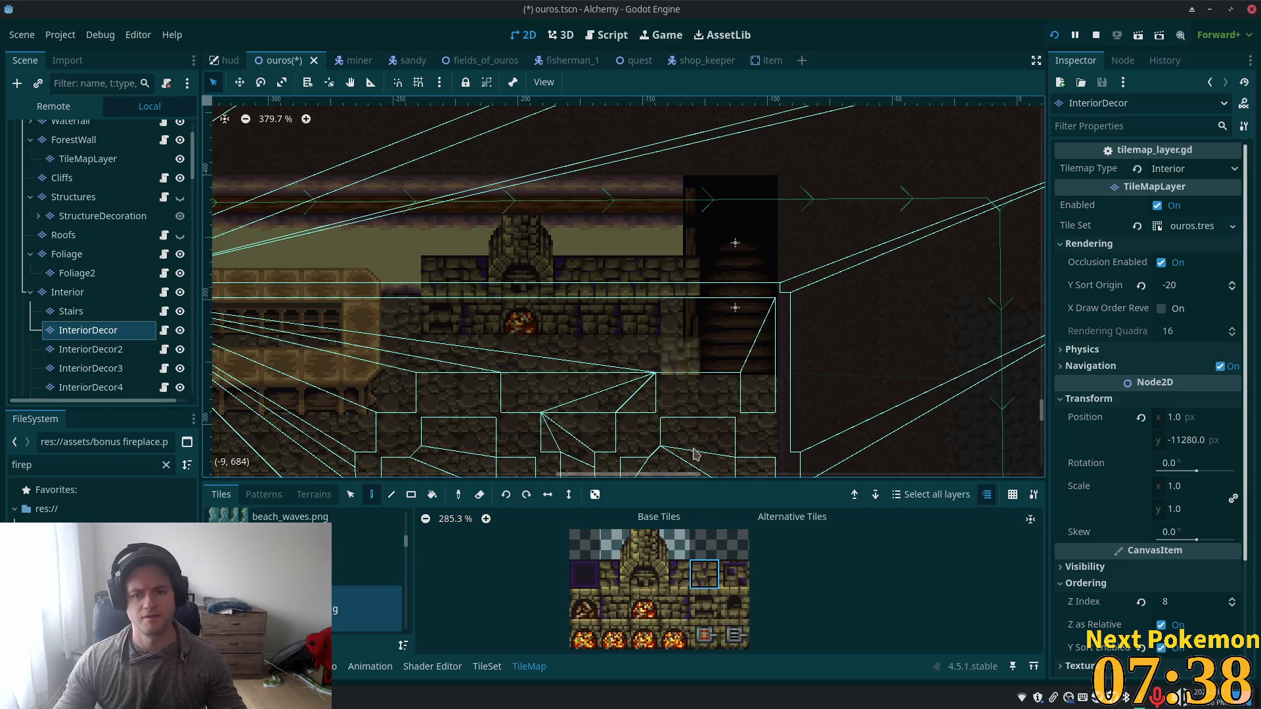
{"action": "left_click", "coordinate": [688, 612]}
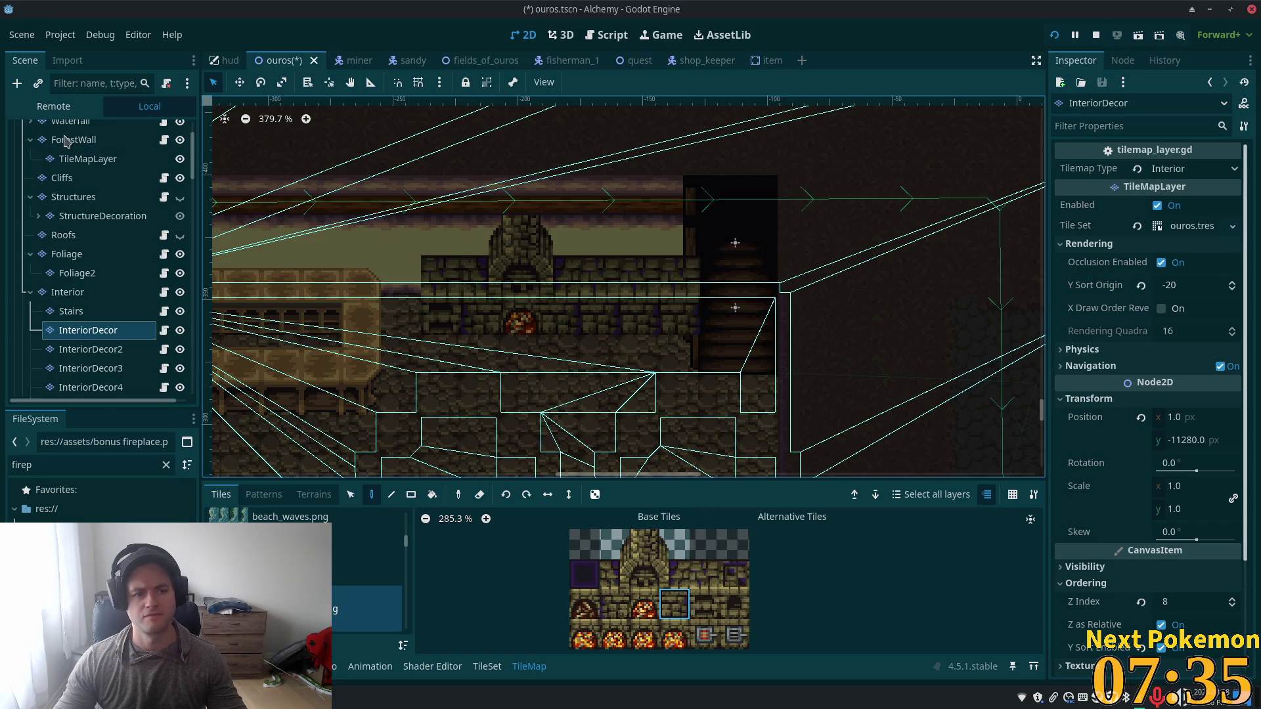
Step: Set the Stairs layer's Z Index to 1 and save the ouros scene
{"action": "left_click", "coordinate": [66, 293]}
{"action": "scroll", "coordinate": [105, 263], "scroll_direction": "up", "scroll_amount": 3}
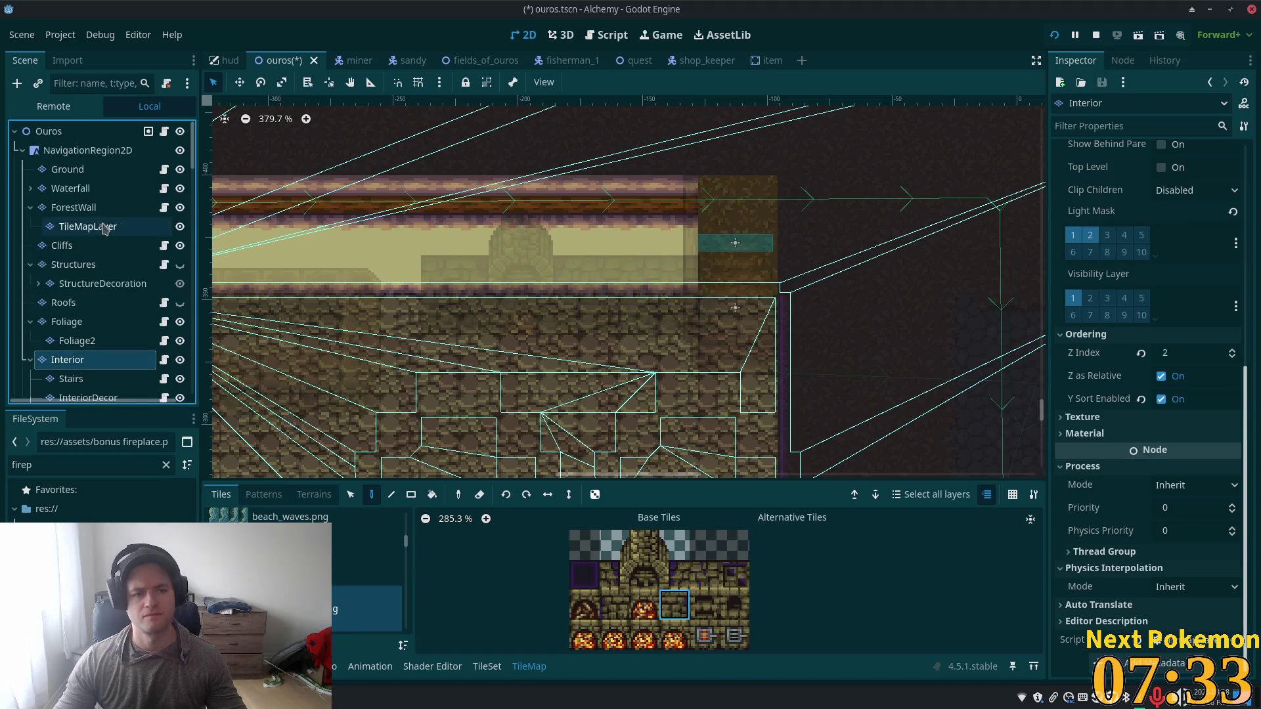
{"action": "left_click", "coordinate": [74, 151]}
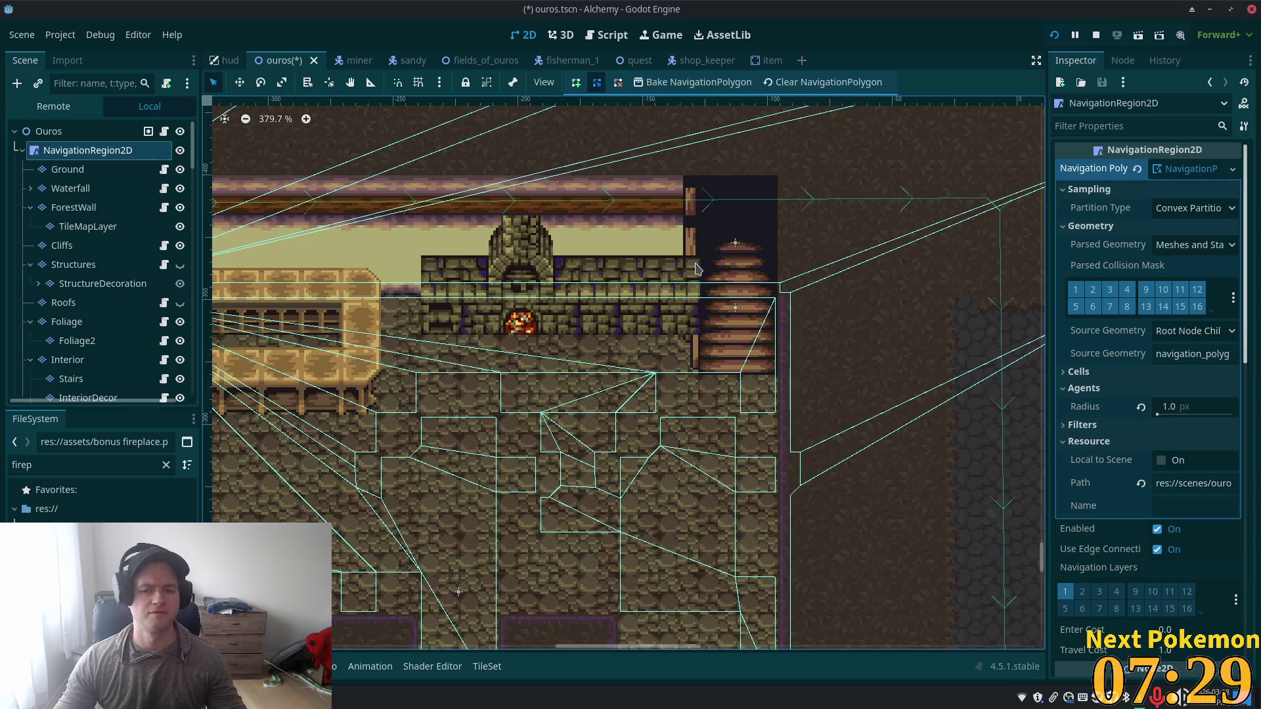
{"action": "scroll", "coordinate": [92, 315], "scroll_direction": "down", "scroll_amount": 5}
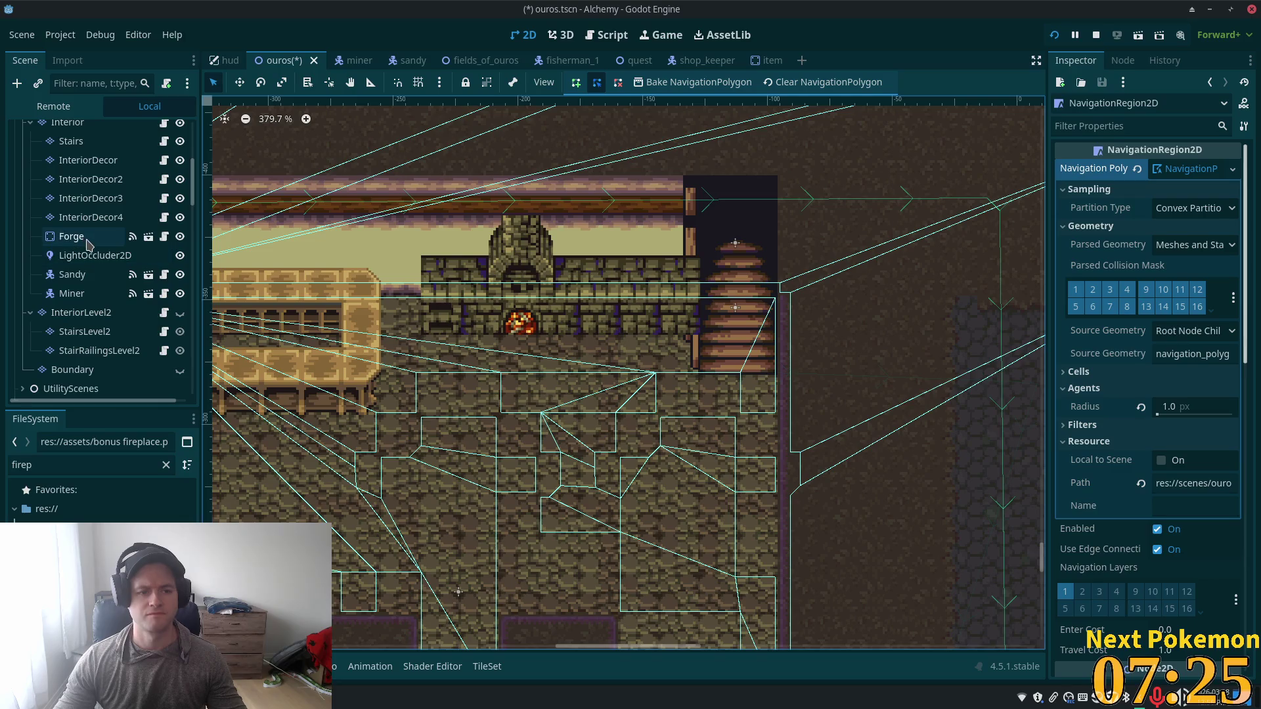
{"action": "scroll", "coordinate": [89, 263], "scroll_direction": "up", "scroll_amount": 3}
{"action": "left_click", "coordinate": [91, 212]}
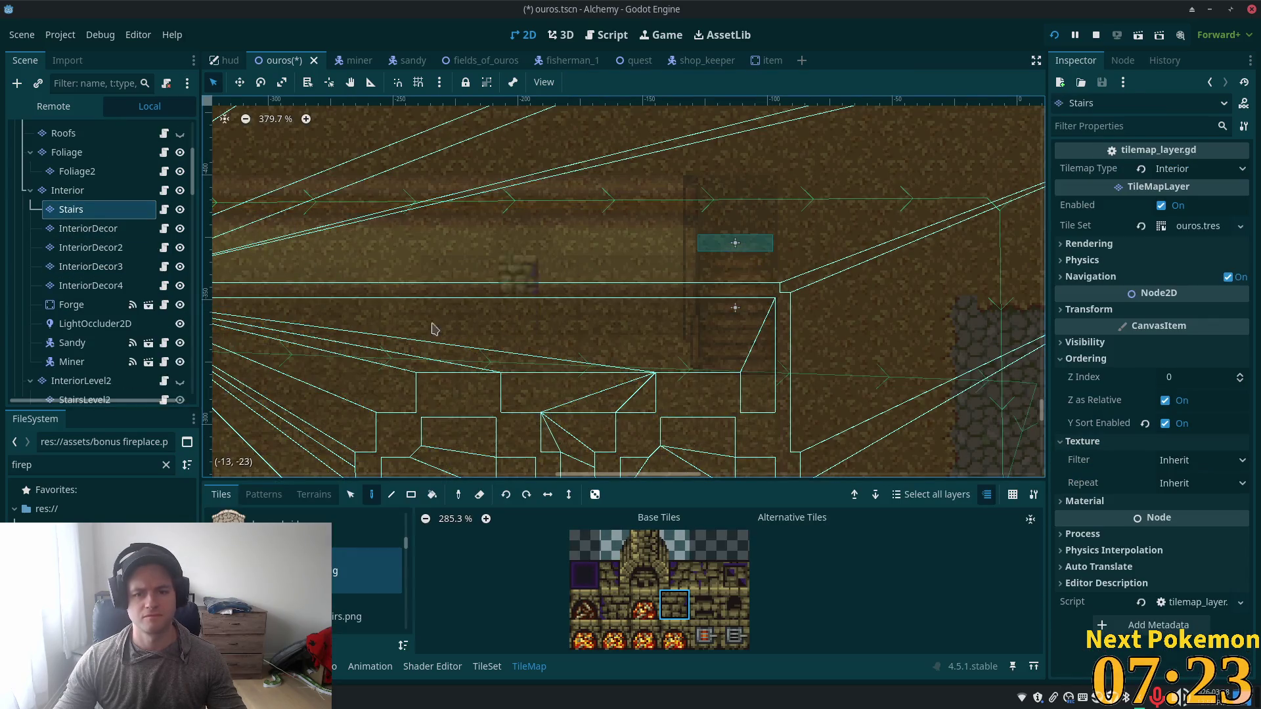
{"action": "left_click", "coordinate": [1179, 380]}
{"action": "type", "text": "1"}
{"action": "key", "text": "Return"}
{"action": "key", "text": "ctrl+s"}
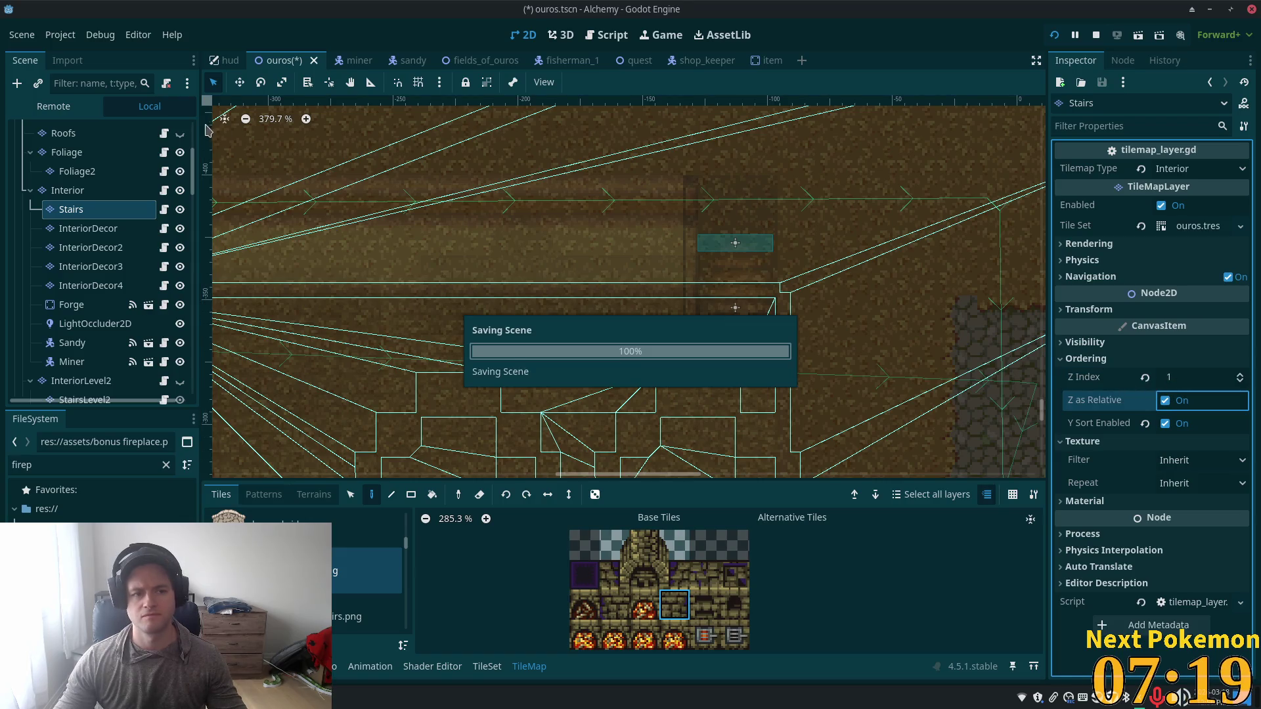
Step: Reselect the Stairs layer in the scene tree and reopen its Z Index field
{"action": "scroll", "coordinate": [94, 168], "scroll_direction": "up", "scroll_amount": 2}
{"action": "scroll", "coordinate": [85, 157], "scroll_direction": "up", "scroll_amount": 3}
{"action": "left_click", "coordinate": [71, 151]}
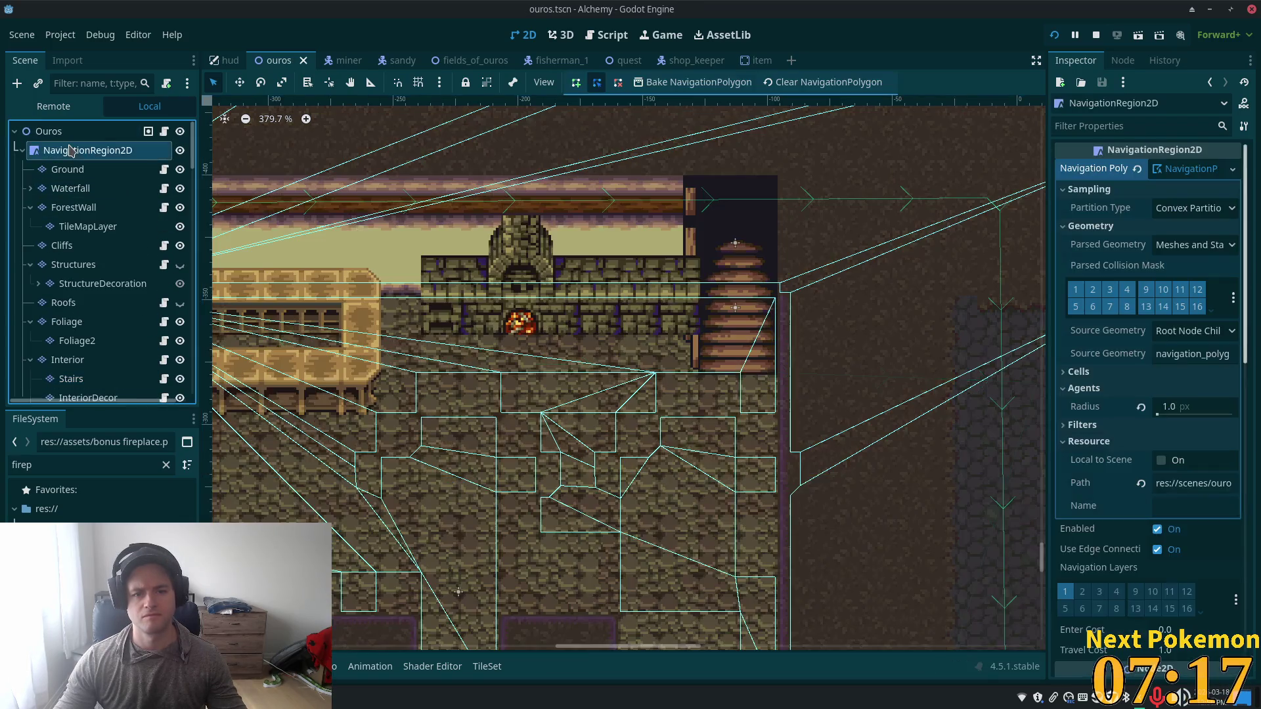
{"action": "scroll", "coordinate": [88, 365], "scroll_direction": "down", "scroll_amount": 2}
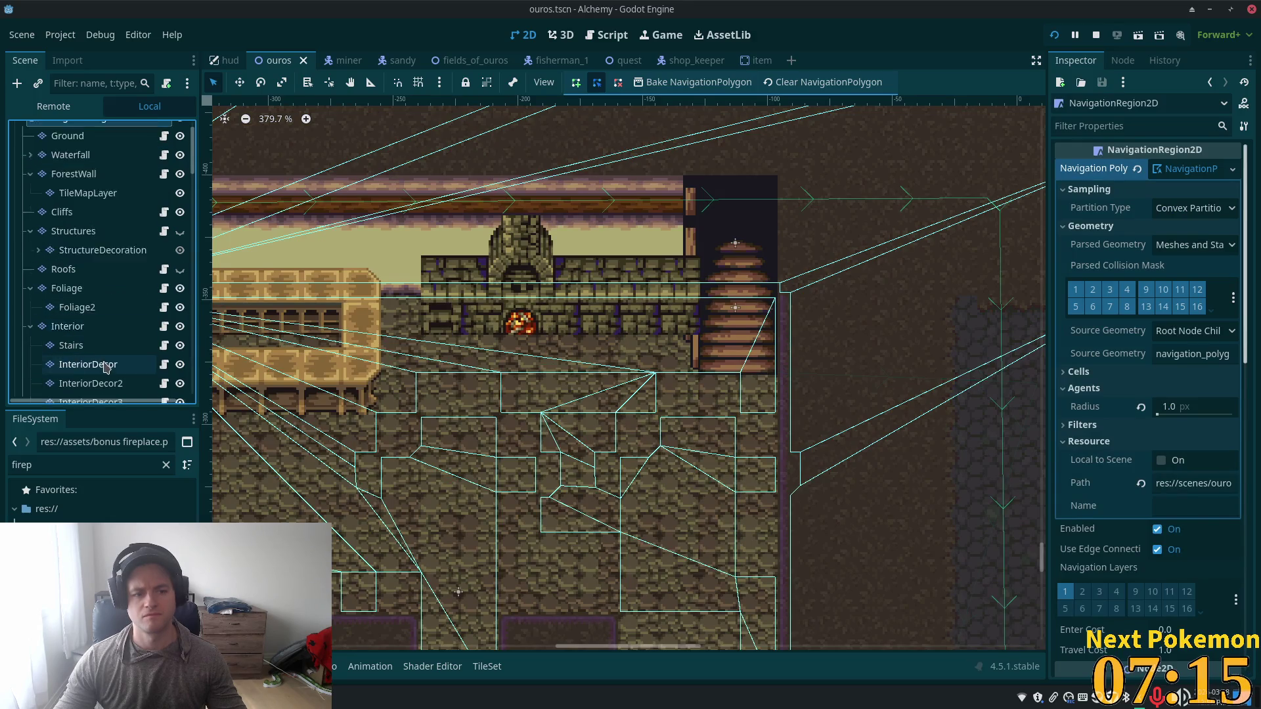
{"action": "left_click", "coordinate": [99, 338]}
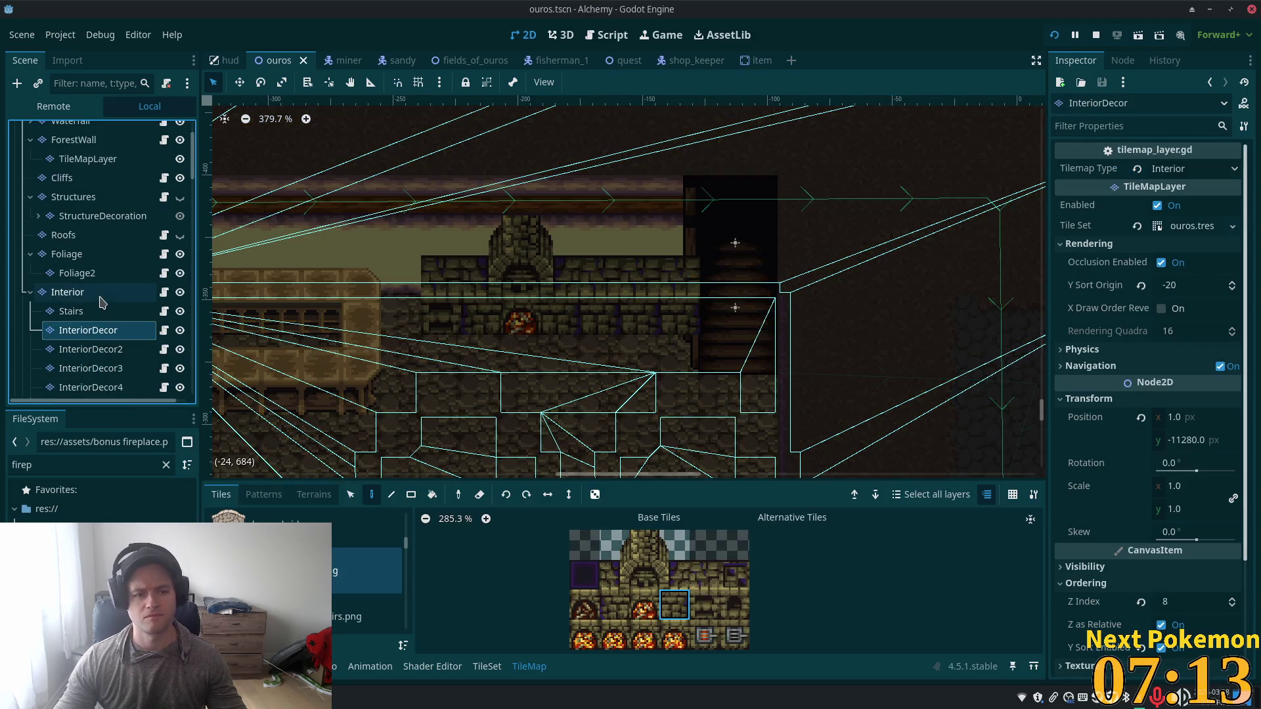
{"action": "left_click", "coordinate": [101, 311]}
{"action": "left_click", "coordinate": [1227, 381]}
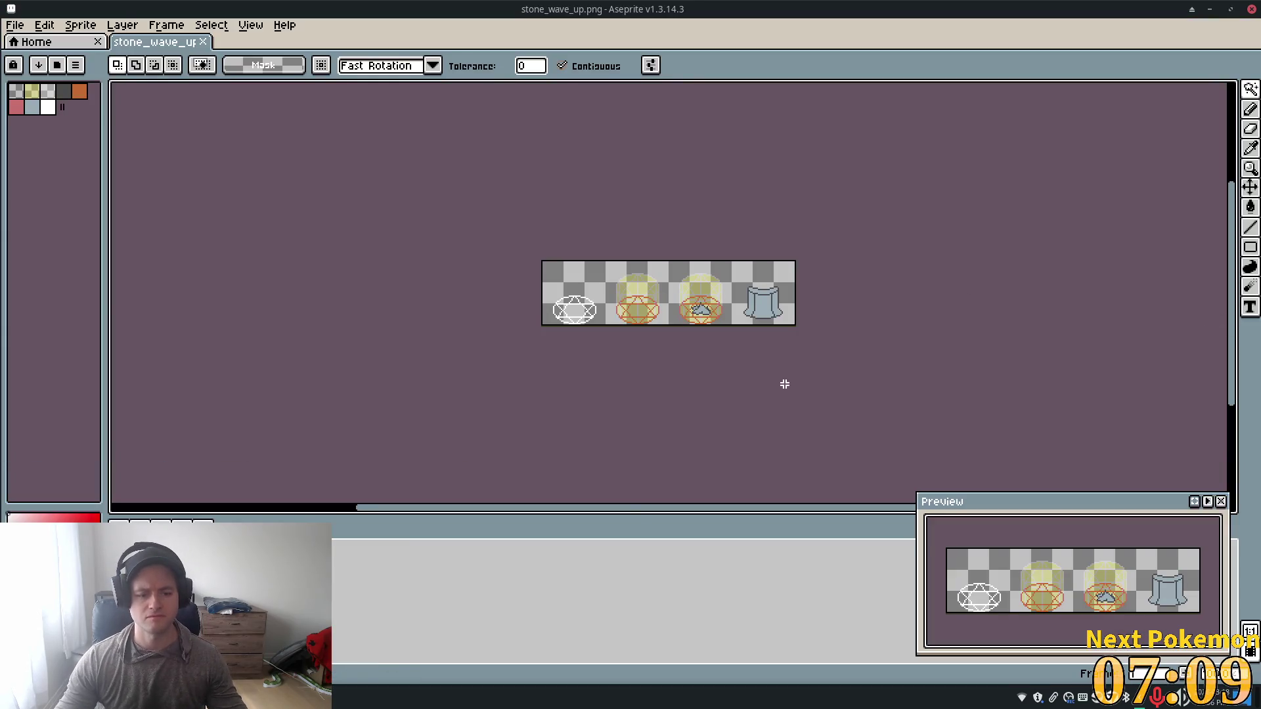
Step: Close Aseprite to return to Godot and save the ouros scene
{"action": "left_click", "coordinate": [1247, 15]}
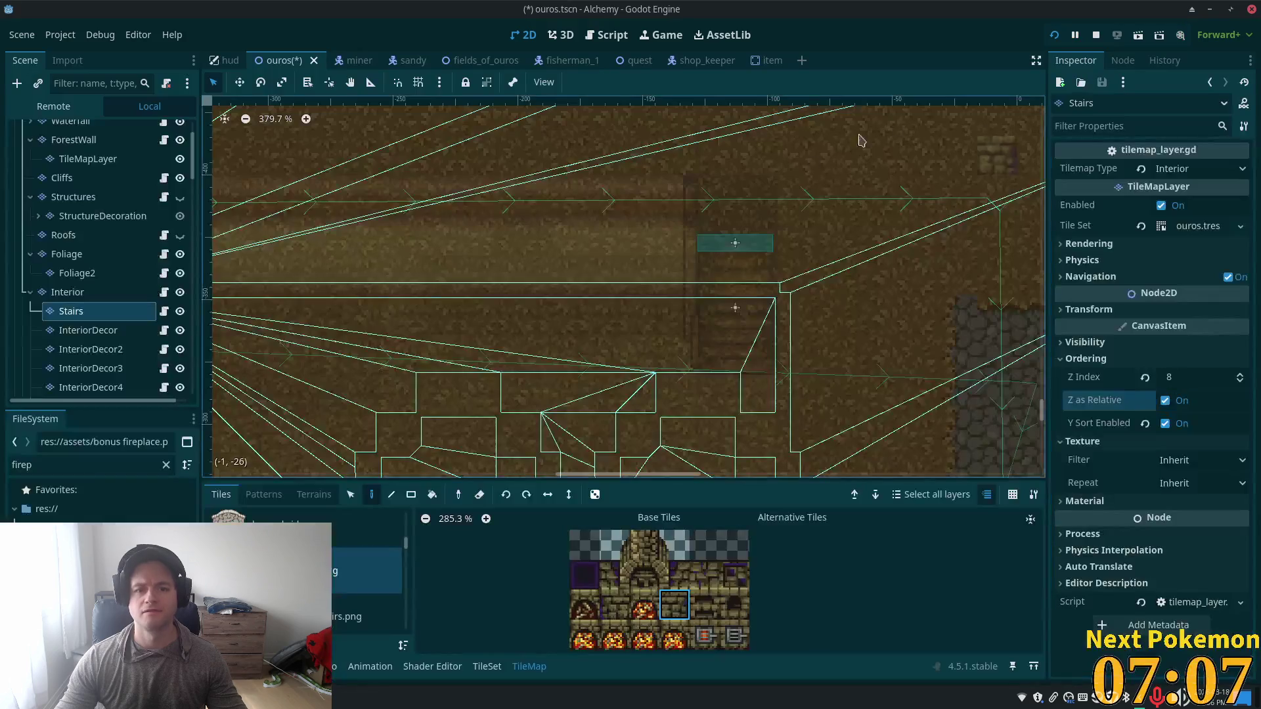
{"action": "key", "text": "ctrl+s"}
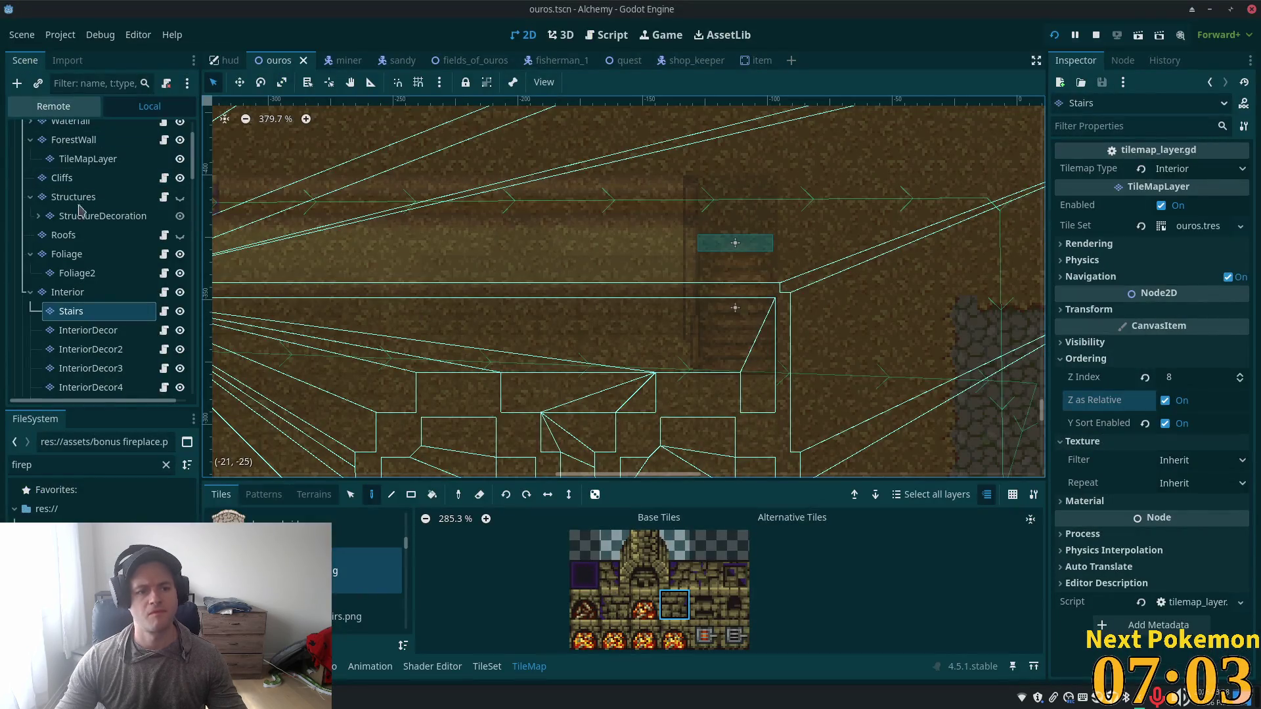
{"action": "scroll", "coordinate": [71, 163], "scroll_direction": "up", "scroll_amount": 2}
Step: Hide the running game, select NavigationRegion2D, and zoom onto the right-hand building
{"action": "left_click", "coordinate": [72, 153]}
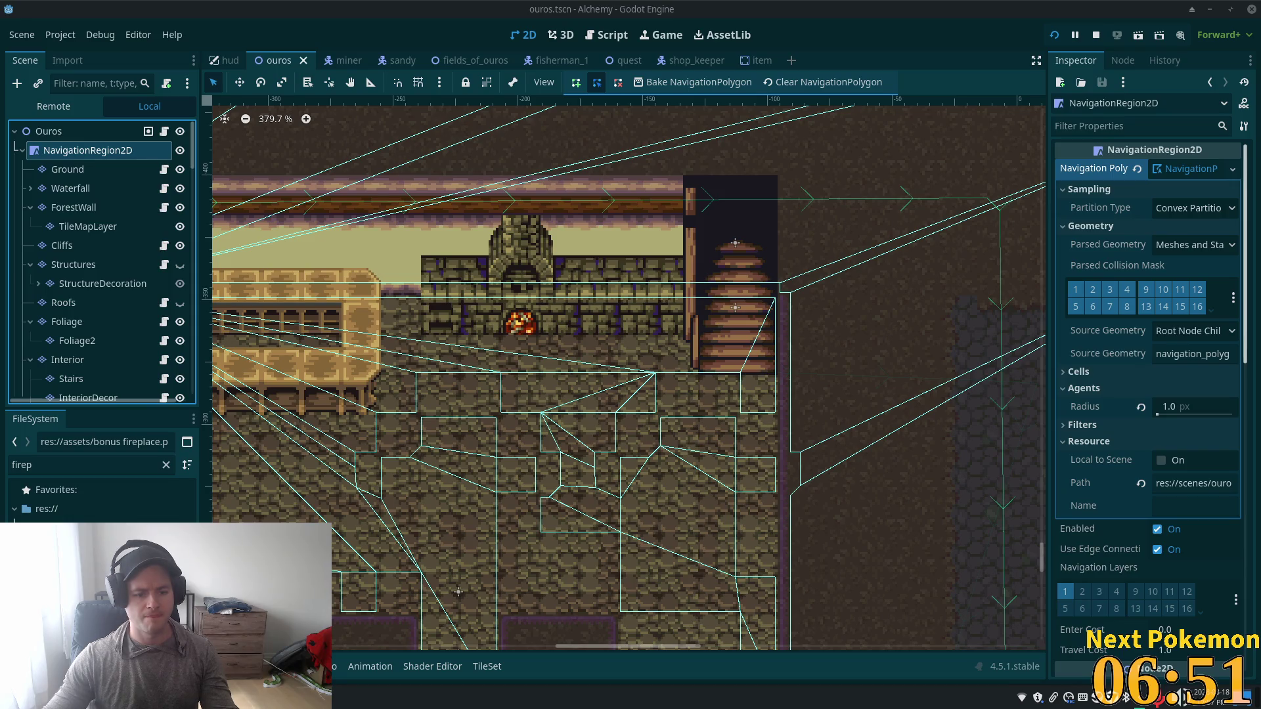
{"action": "key", "text": "alt+Tab"}
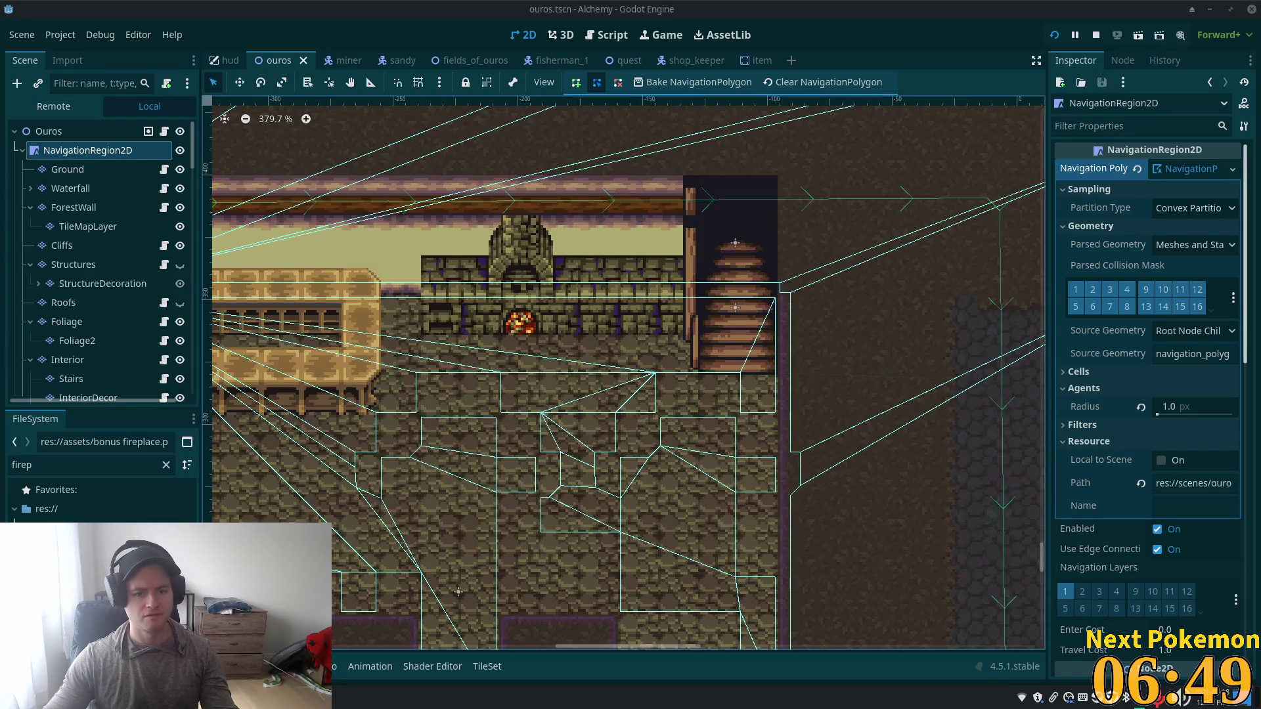
{"action": "left_click", "coordinate": [551, 452]}
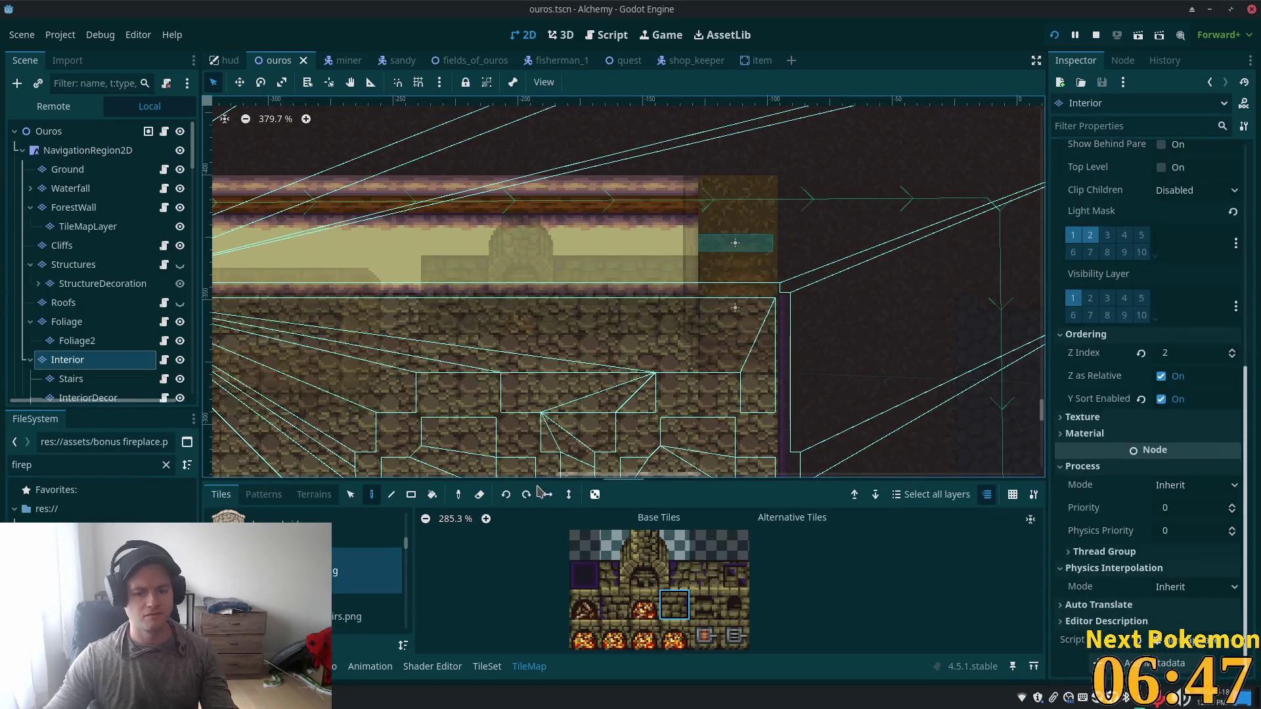
{"action": "left_click", "coordinate": [87, 151]}
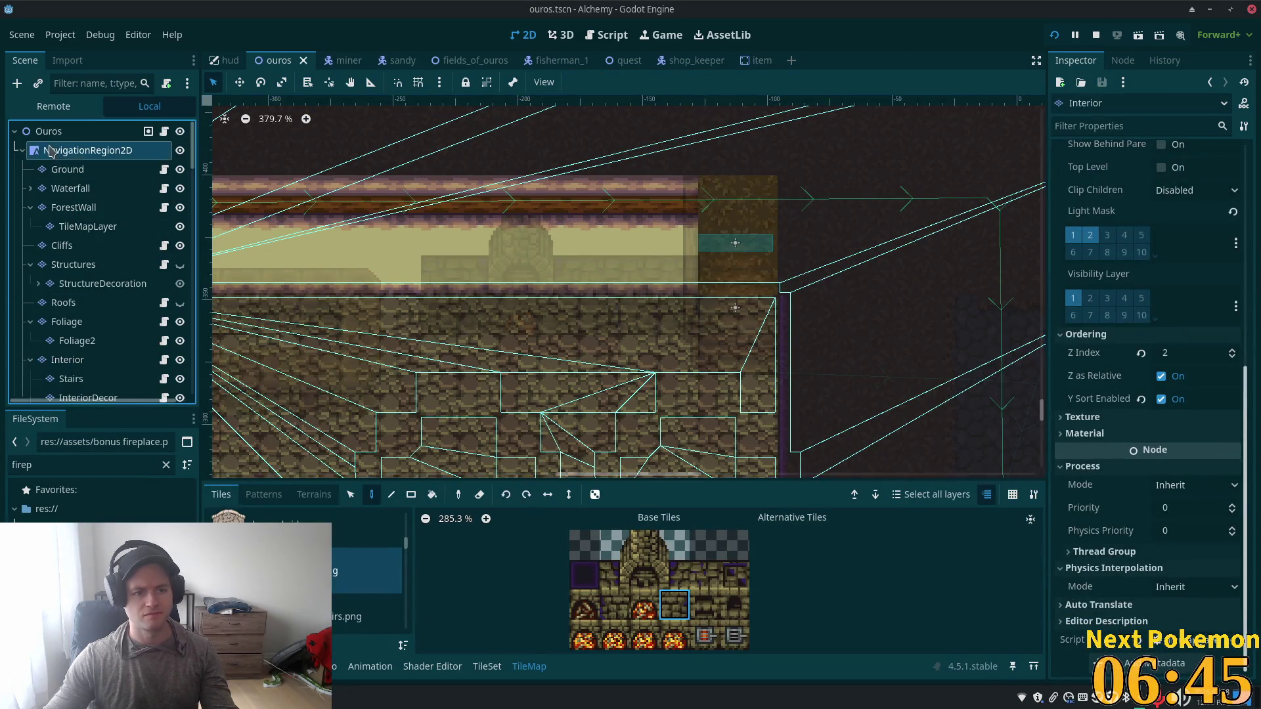
{"action": "scroll", "coordinate": [318, 338], "scroll_direction": "down", "scroll_amount": 5}
{"action": "scroll", "coordinate": [573, 542], "scroll_direction": "up", "scroll_amount": 4}
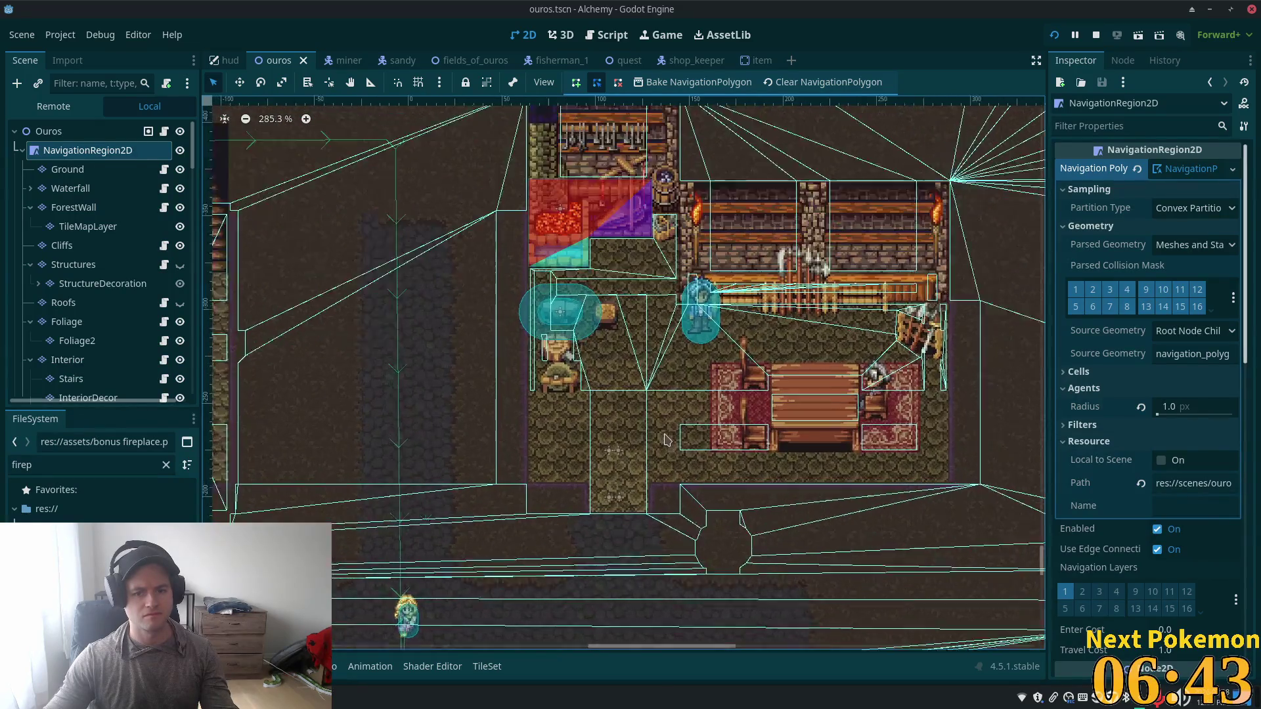